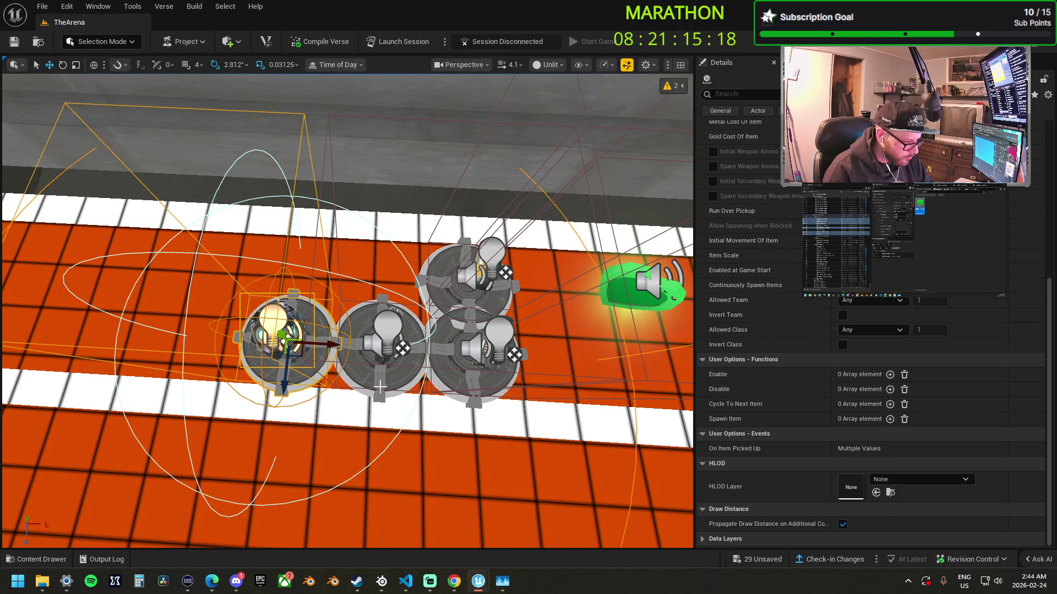
# - Undo the stray move and Alt-drag Fire Grenade spawner copies into two side-by-side rows
pyautogui.hotkey('ctrl', 'z')
pyautogui.moveTo(378, 360); pyautogui.dragTo(373, 316)
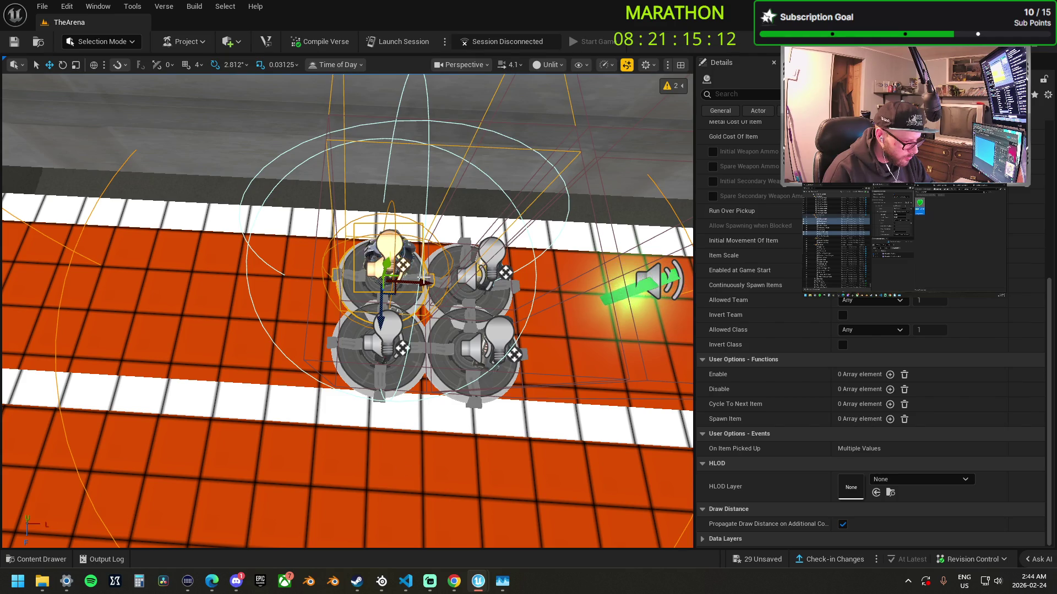
pyautogui.moveTo(427, 282); pyautogui.dragTo(342, 276)
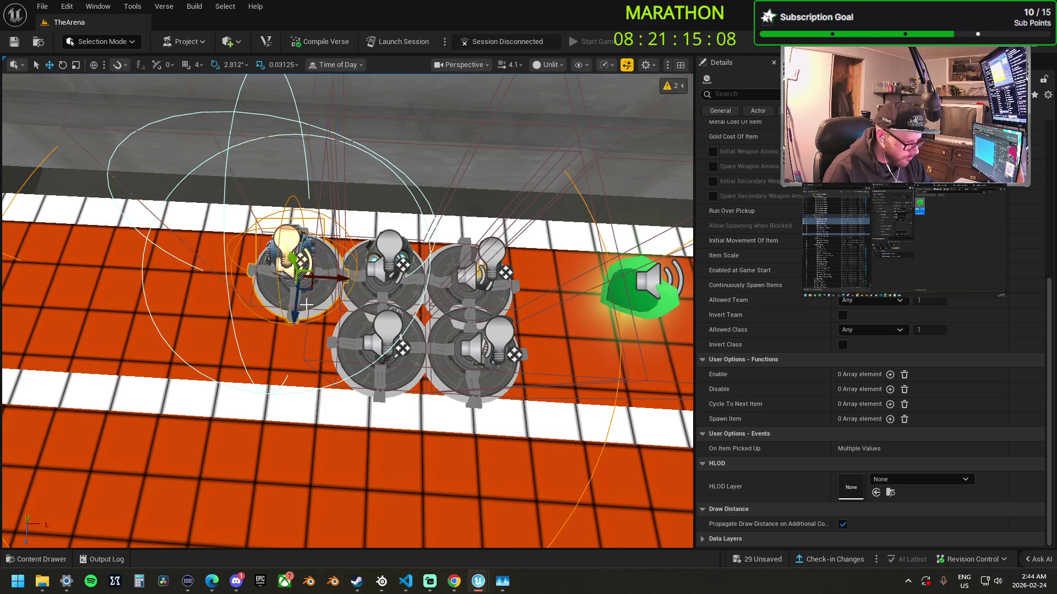
pyautogui.moveTo(303, 300); pyautogui.dragTo(304, 386)
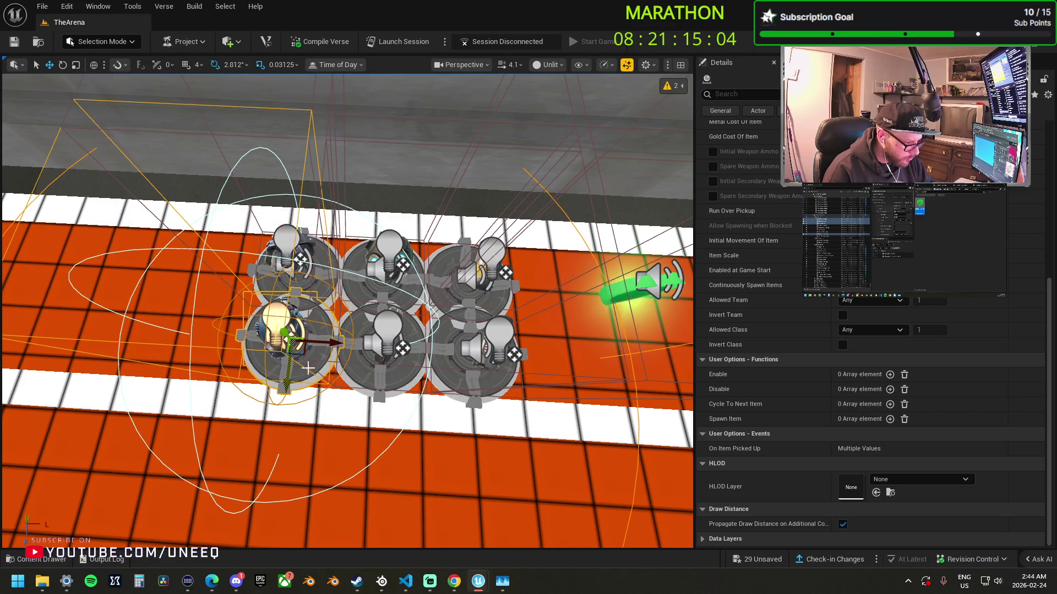
pyautogui.moveTo(335, 329); pyautogui.dragTo(255, 325)
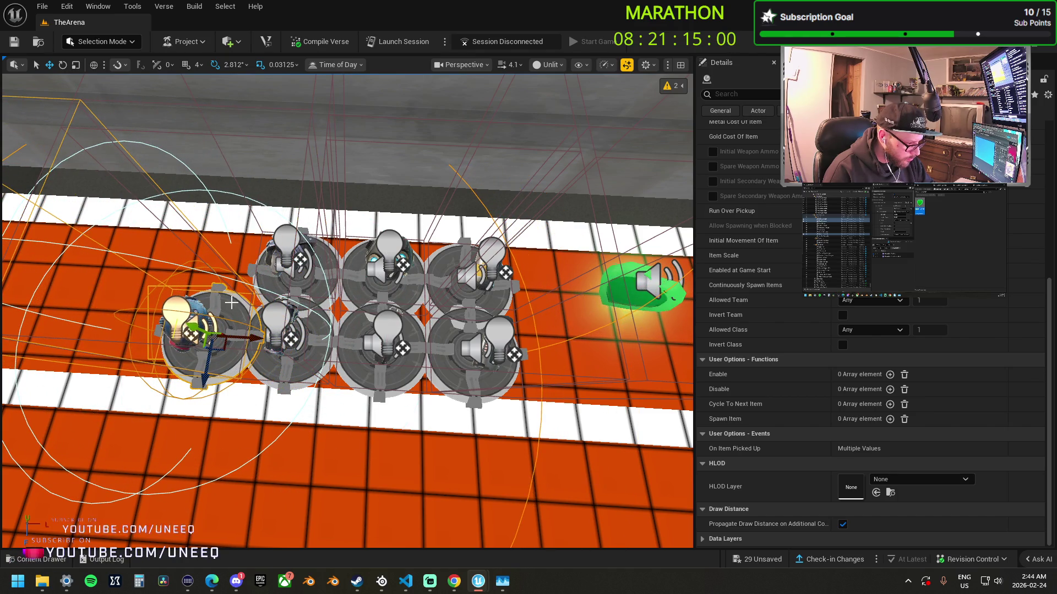
pyautogui.moveTo(201, 377)
pyautogui.mouseDown()
pyautogui.moveTo(195, 325)
pyautogui.moveTo(209, 307)
pyautogui.mouseUp()
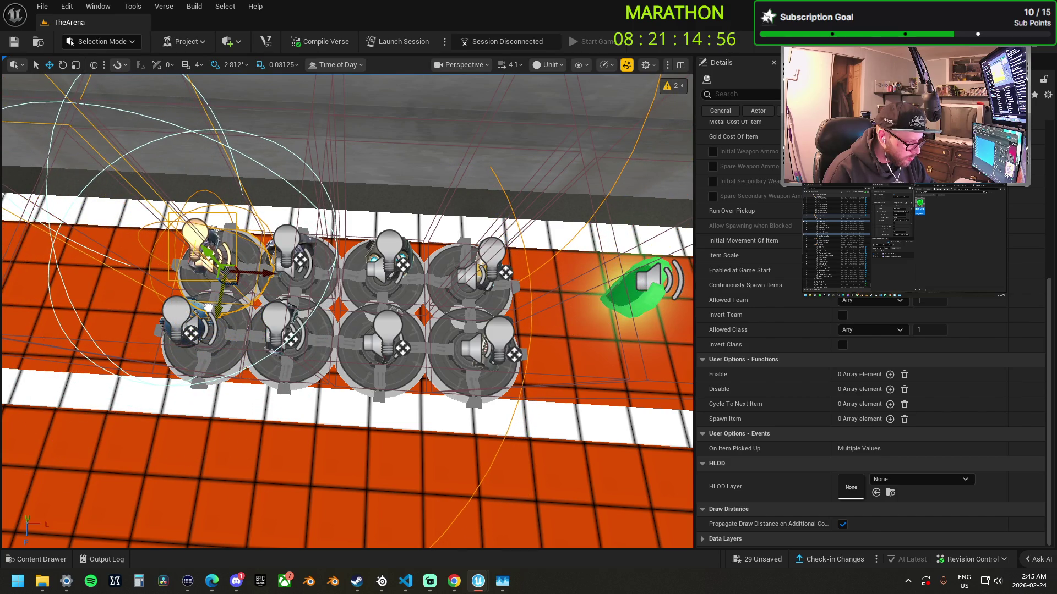
# - Focus on a Fire Grenade spawner and place one more copy further left
pyautogui.press('f')
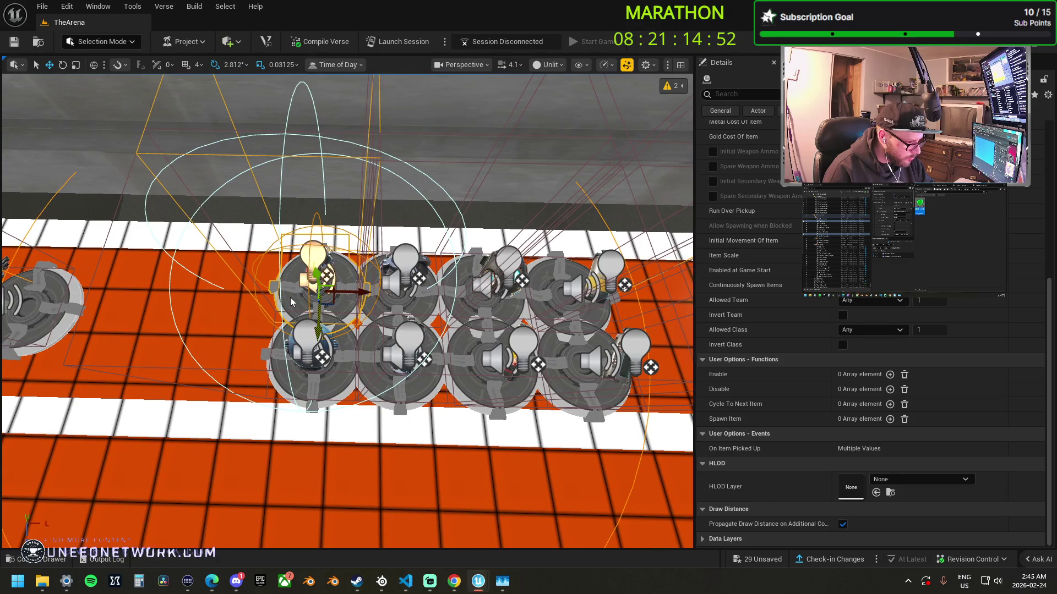
pyautogui.click(290, 301)
pyautogui.moveTo(358, 291)
pyautogui.mouseDown()
pyautogui.moveTo(294, 281)
pyautogui.moveTo(258, 309)
pyautogui.mouseUp()
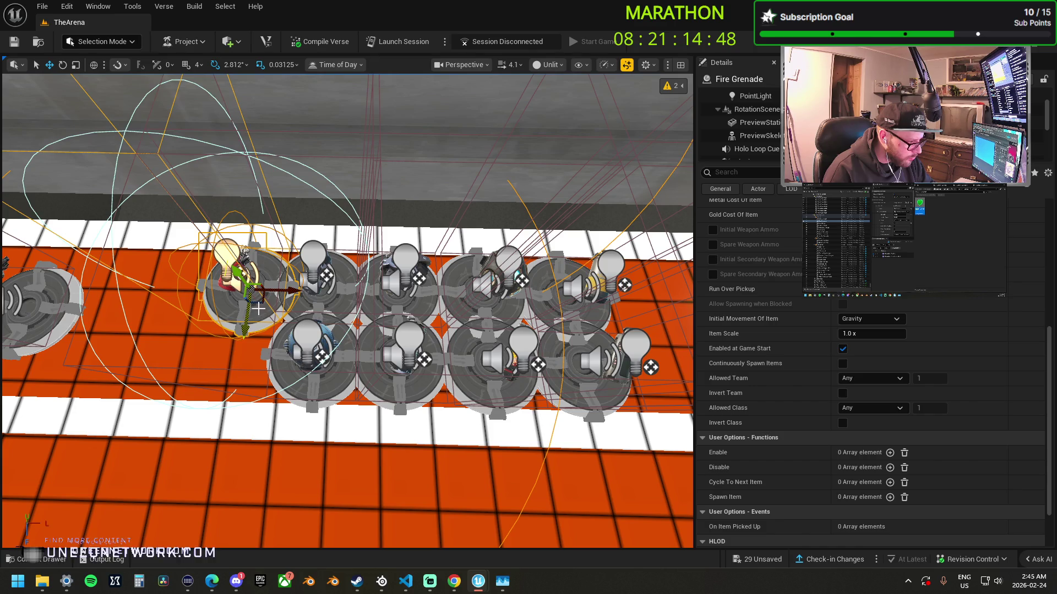
pyautogui.press('Escape')
pyautogui.press('Right')
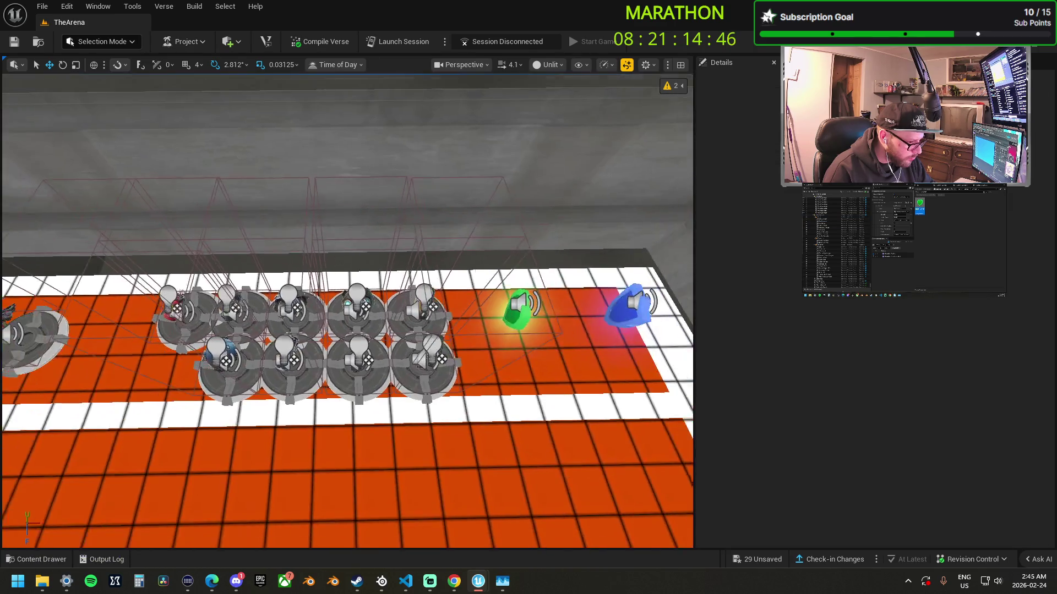
# - Move the green health and blue powerups beside the spawners and duplicate them into rows
pyautogui.click(319, 315)
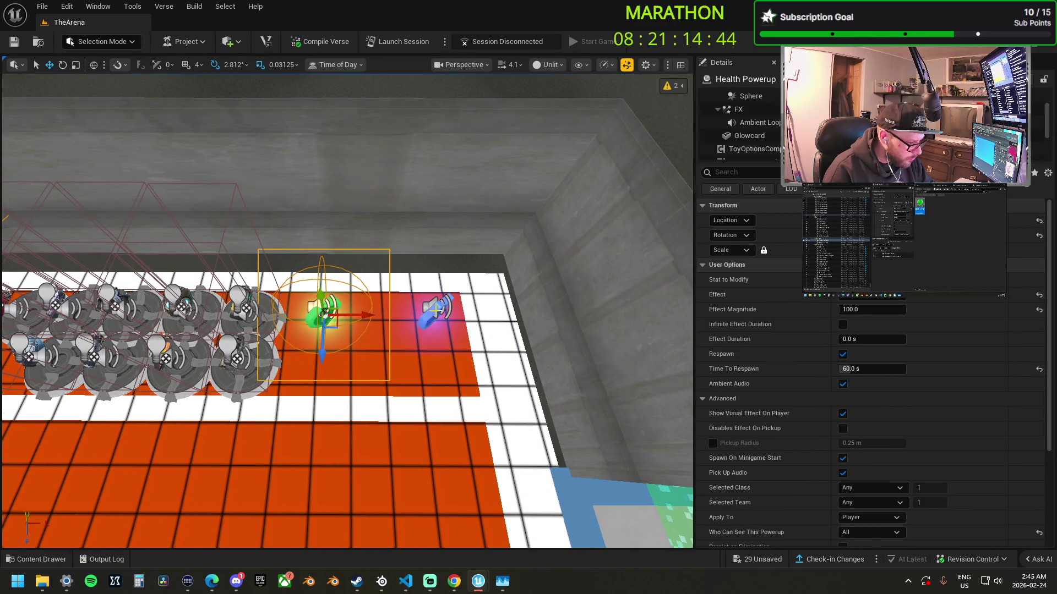
pyautogui.keyDown('ctrl'); pyautogui.click(408, 333); pyautogui.keyUp('ctrl')
pyautogui.moveTo(444, 306)
pyautogui.mouseDown()
pyautogui.moveTo(480, 309)
pyautogui.moveTo(472, 315)
pyautogui.mouseUp()
pyautogui.moveTo(437, 355); pyautogui.dragTo(438, 357)
pyautogui.moveTo(472, 315); pyautogui.dragTo(450, 309)
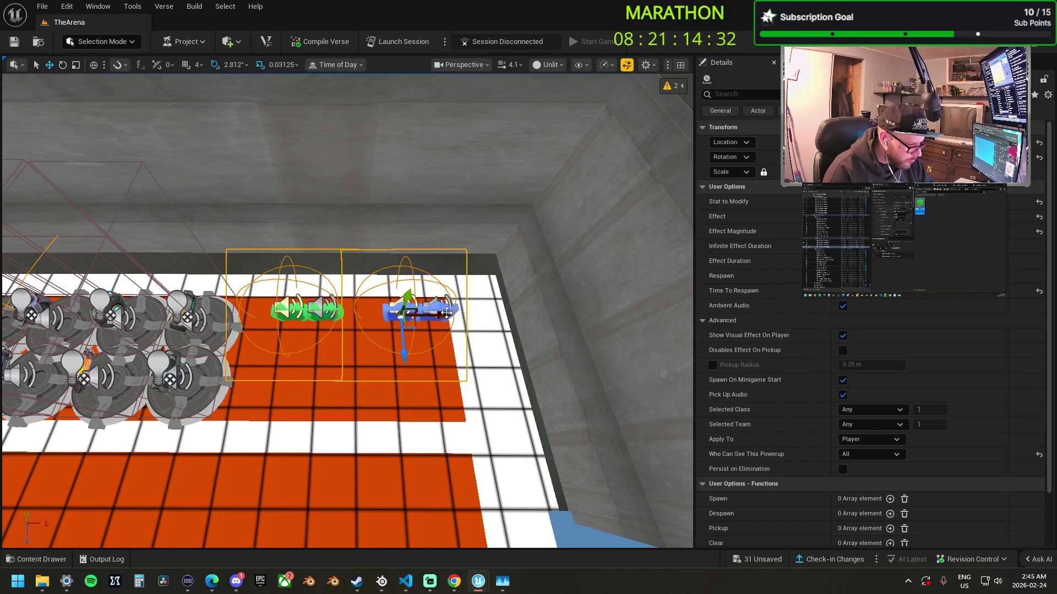
pyautogui.moveTo(433, 316); pyautogui.dragTo(405, 307)
pyautogui.click(403, 307)
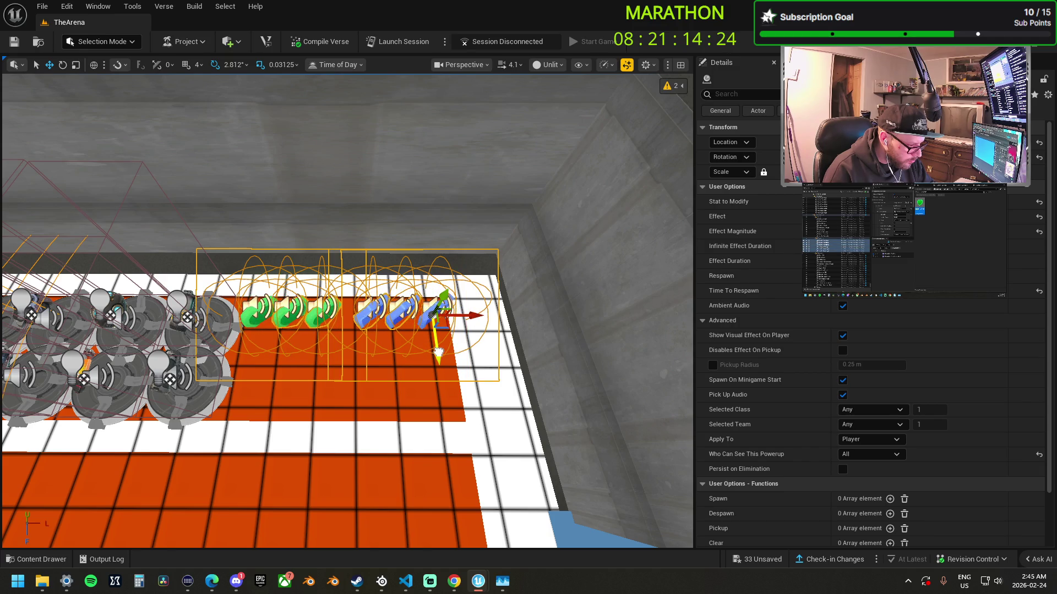
pyautogui.moveTo(439, 352)
pyautogui.mouseDown()
pyautogui.moveTo(453, 390)
pyautogui.moveTo(448, 427)
pyautogui.mouseUp()
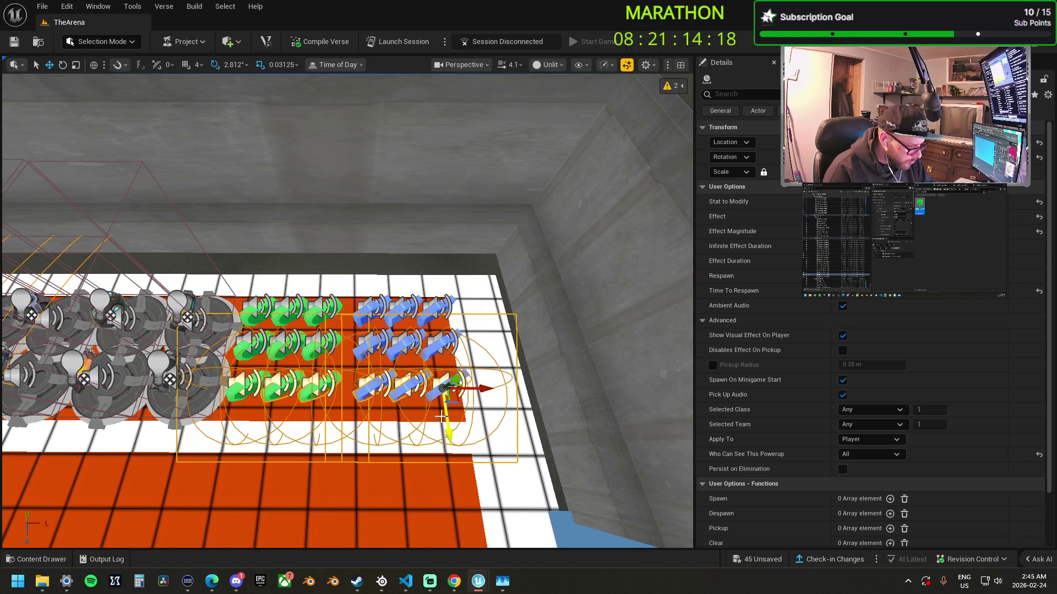
# - Multi-select five item spawners, including a Fire Grenade spawner, along the rows
pyautogui.press('a')
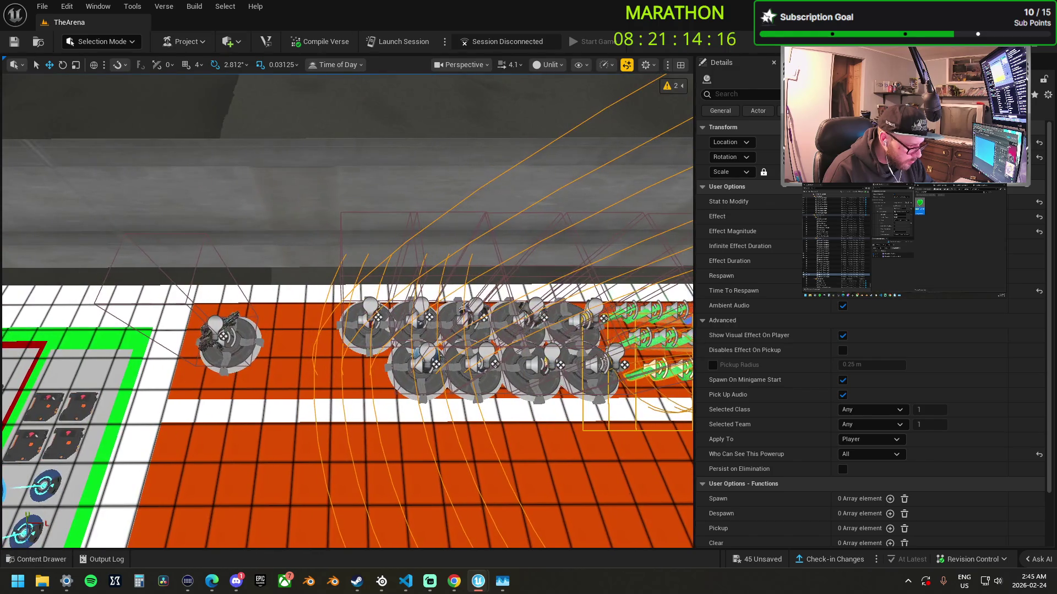
pyautogui.press('d')
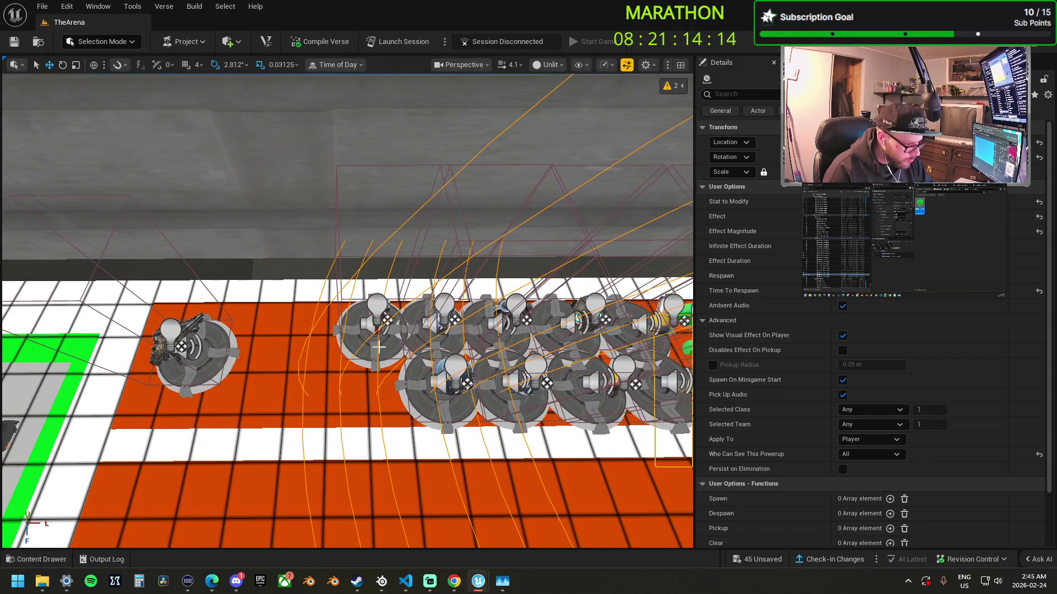
pyautogui.click(420, 352)
pyautogui.press('d')
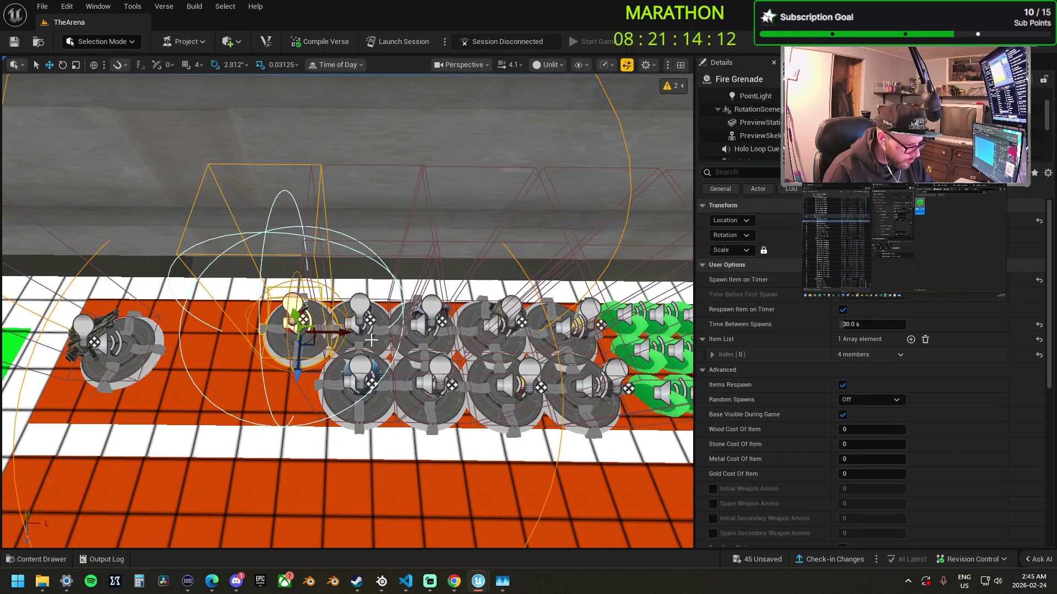
pyautogui.keyDown('ctrl'); pyautogui.click(374, 380); pyautogui.keyUp('ctrl')
pyautogui.keyDown('ctrl'); pyautogui.click(360, 330); pyautogui.keyUp('ctrl')
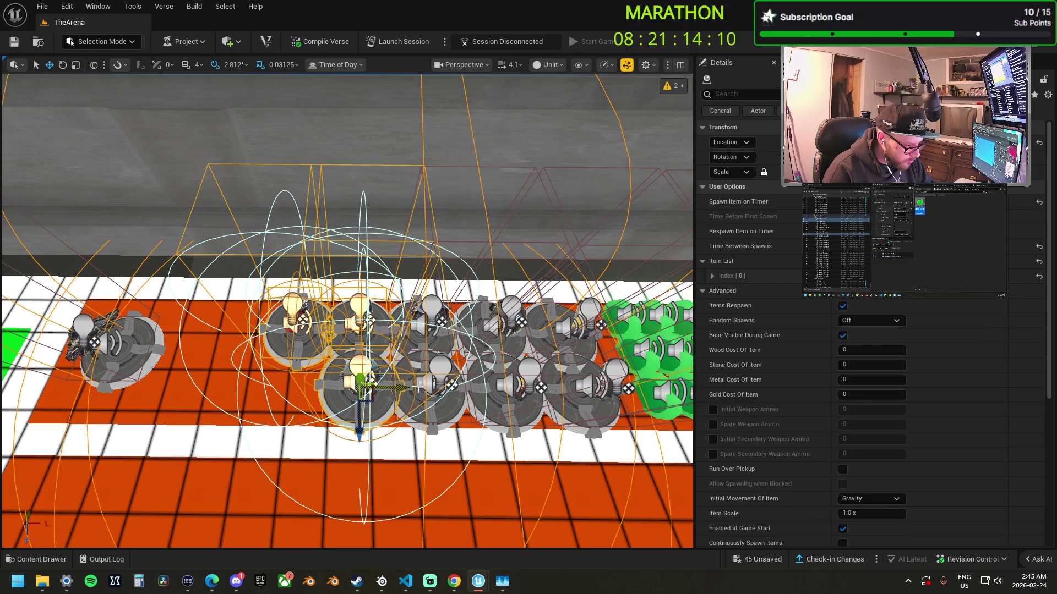
pyautogui.keyDown('ctrl'); pyautogui.click(440, 385); pyautogui.keyUp('ctrl')
pyautogui.keyDown('ctrl'); pyautogui.click(432, 330); pyautogui.keyUp('ctrl')
pyautogui.press('d')
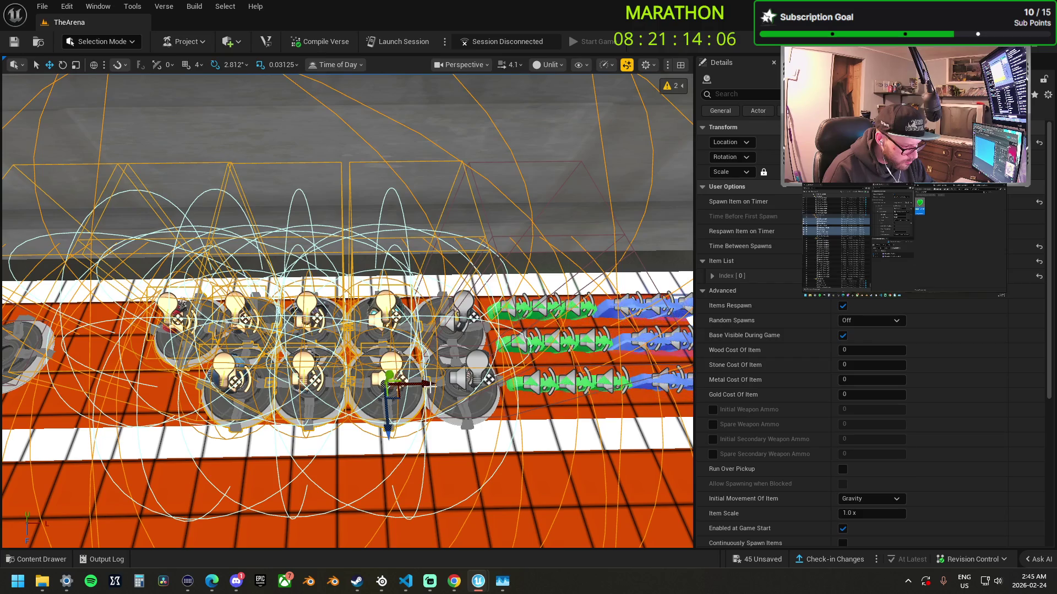
pyautogui.press('a')
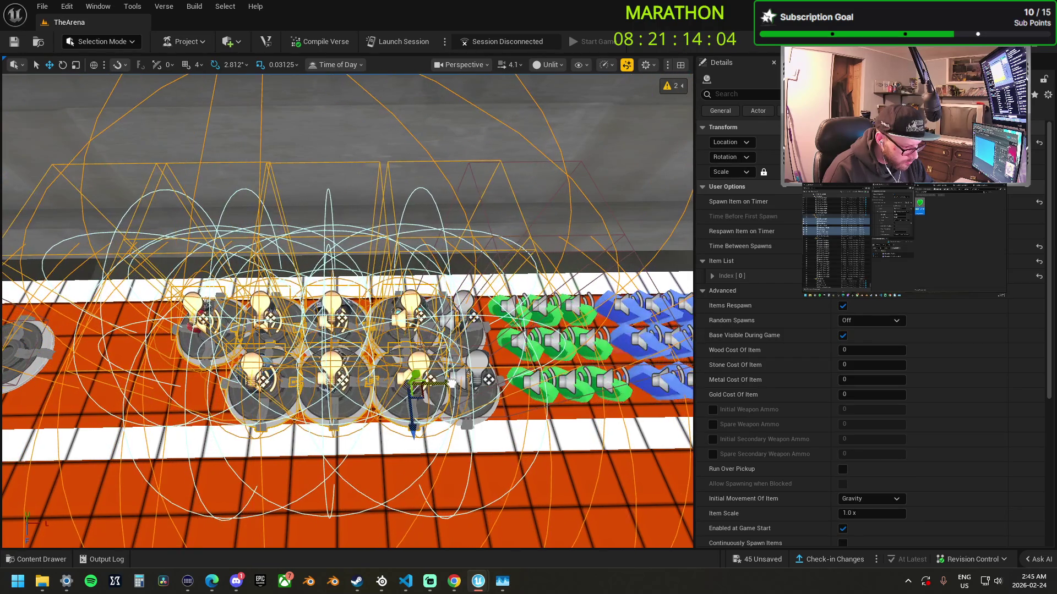
pyautogui.press('a')
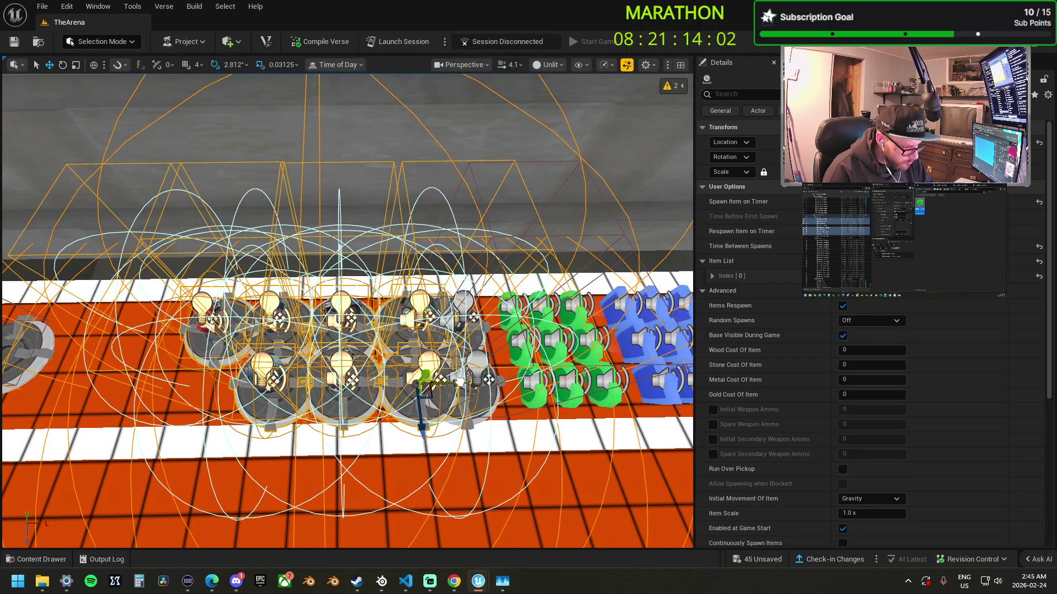
# - Slide the chosen spawners right to close gaps and move the lone Fire Grenade spawner beside them
pyautogui.keyDown('ctrl'); pyautogui.click(399, 369); pyautogui.keyUp('ctrl')
pyautogui.keyDown('ctrl'); pyautogui.click(389, 335); pyautogui.keyUp('ctrl')
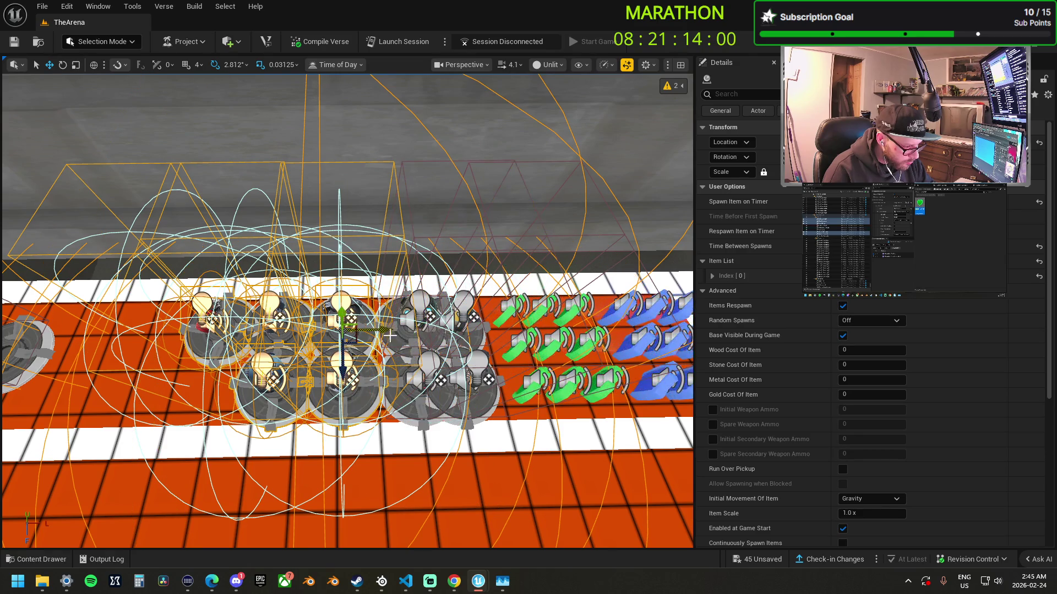
pyautogui.moveTo(373, 330); pyautogui.dragTo(407, 330)
pyautogui.keyDown('ctrl'); pyautogui.click(367, 337); pyautogui.keyUp('ctrl')
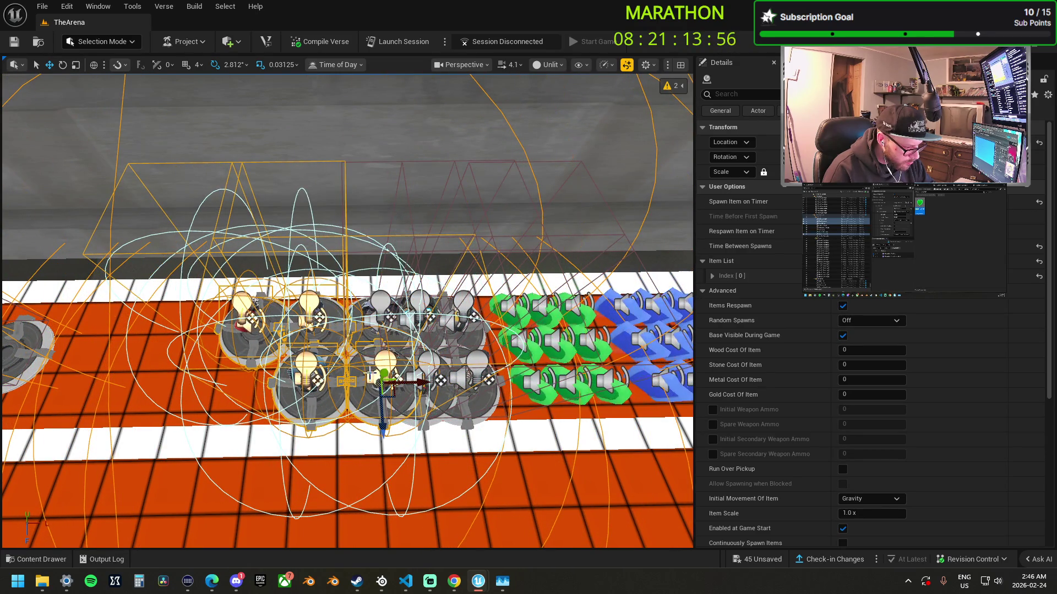
pyautogui.keyDown('ctrl'); pyautogui.click(361, 398); pyautogui.keyUp('ctrl')
pyautogui.moveTo(353, 382); pyautogui.dragTo(385, 377)
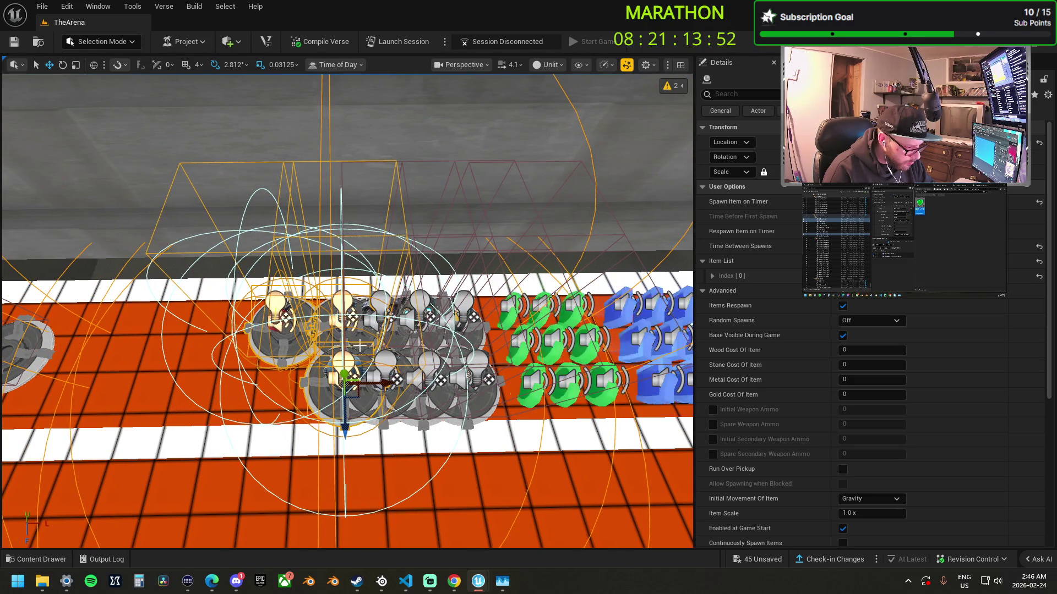
pyautogui.click(294, 330)
pyautogui.moveTo(297, 341); pyautogui.dragTo(324, 365)
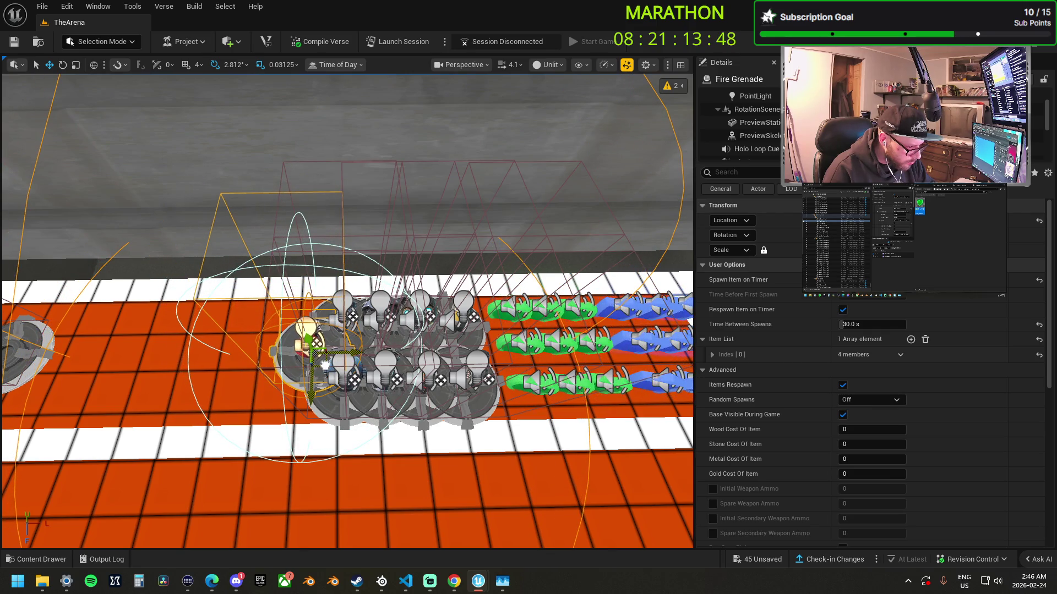
# - Move the lone spawner up-left and Alt-drag its first copies into front and back rows
pyautogui.press('a')
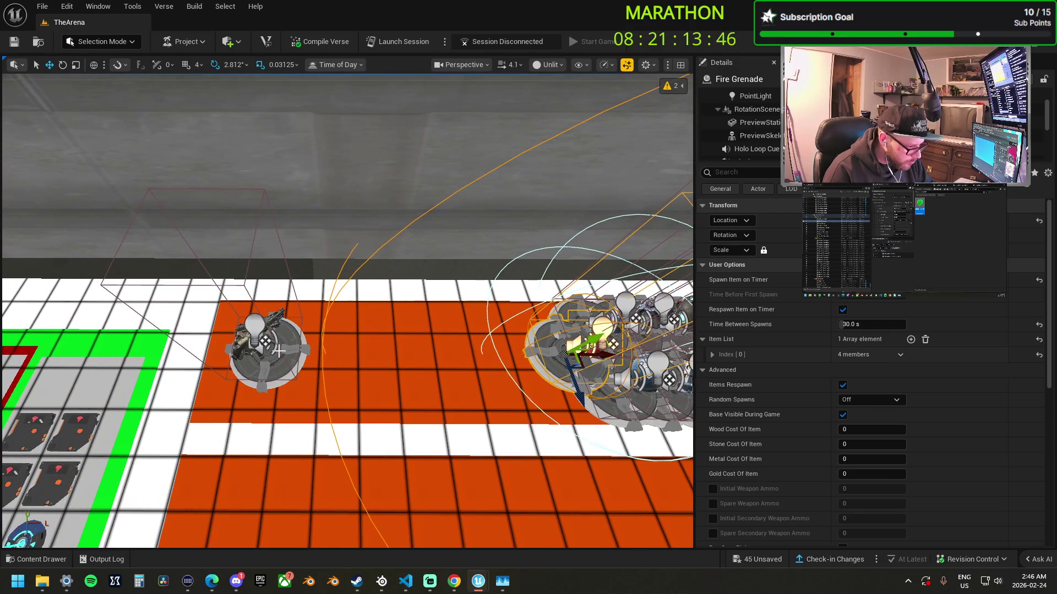
pyautogui.click(279, 351)
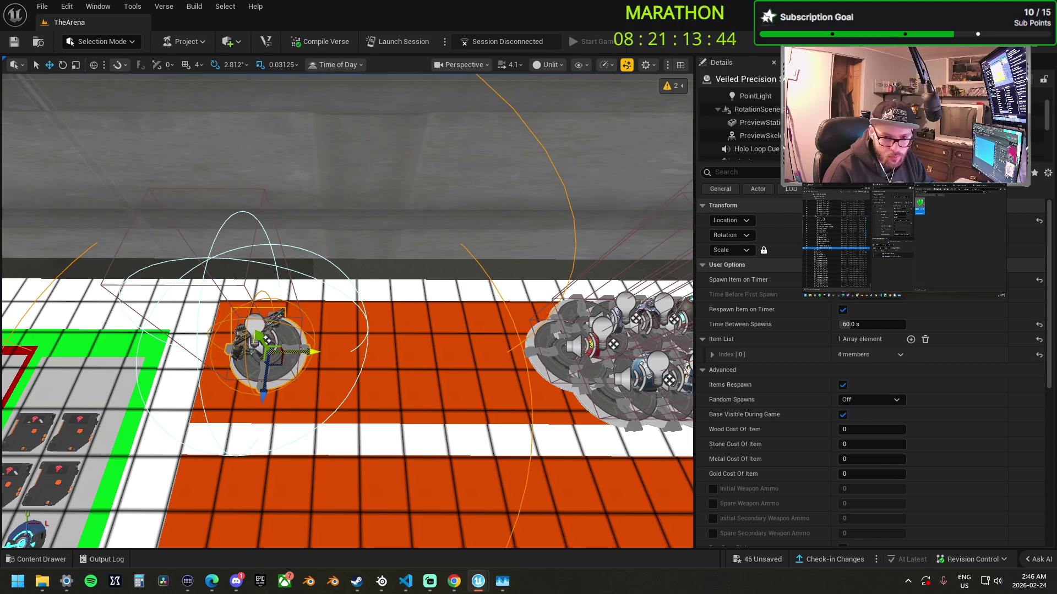
pyautogui.click(281, 366)
pyautogui.moveTo(281, 365); pyautogui.dragTo(261, 337)
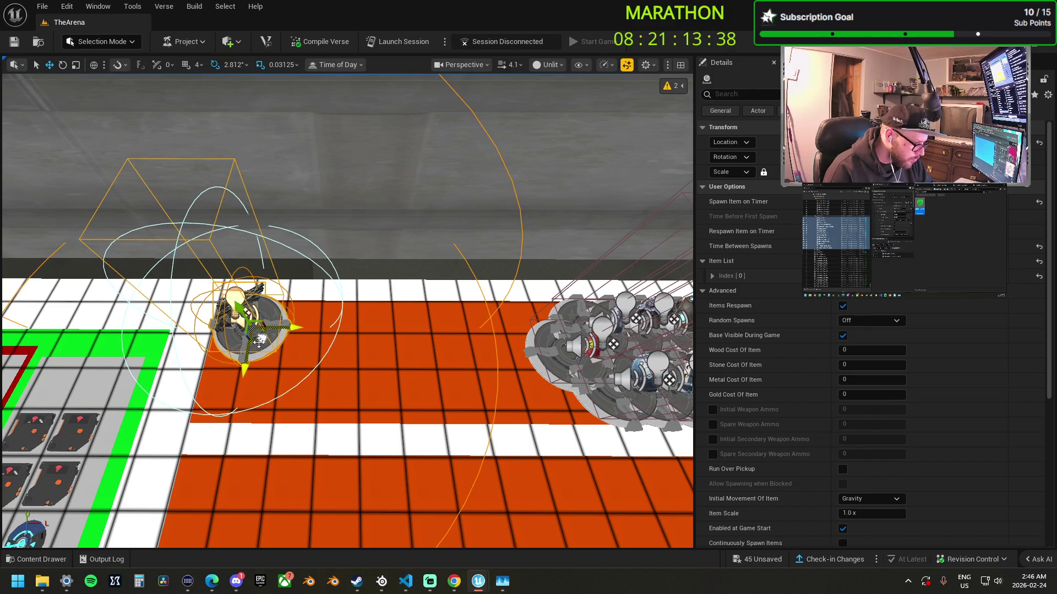
pyautogui.moveTo(259, 345)
pyautogui.mouseDown()
pyautogui.moveTo(248, 412)
pyautogui.moveTo(234, 422)
pyautogui.mouseUp()
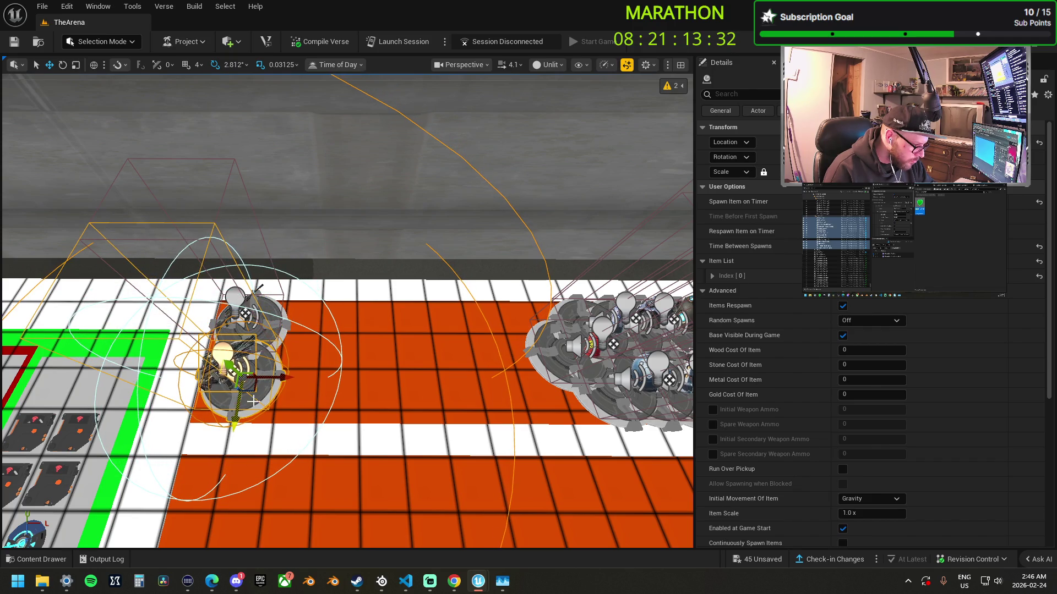
pyautogui.moveTo(279, 378); pyautogui.dragTo(313, 384)
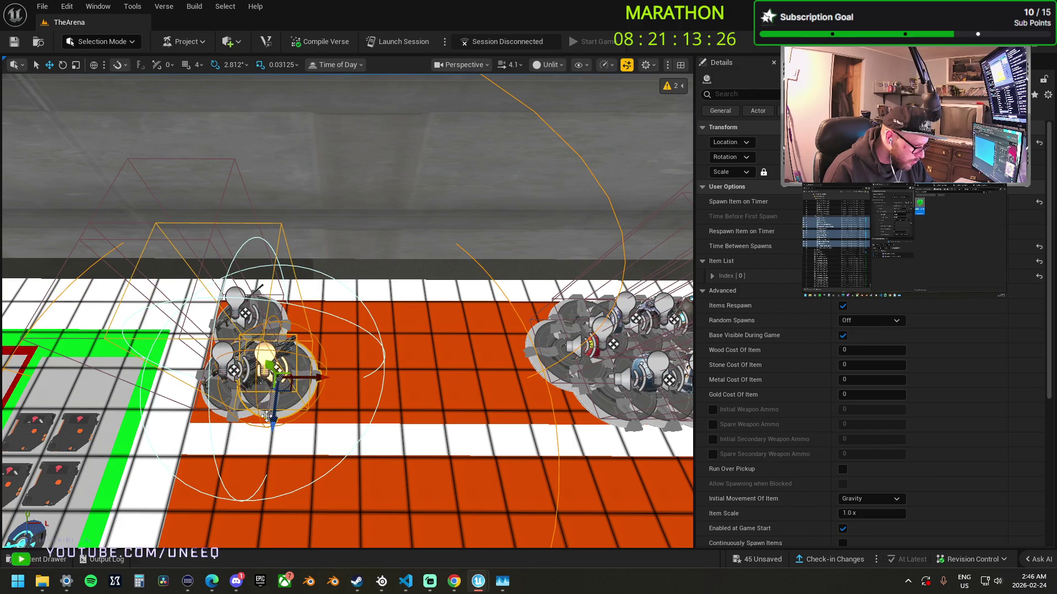
pyautogui.moveTo(301, 389); pyautogui.dragTo(275, 364)
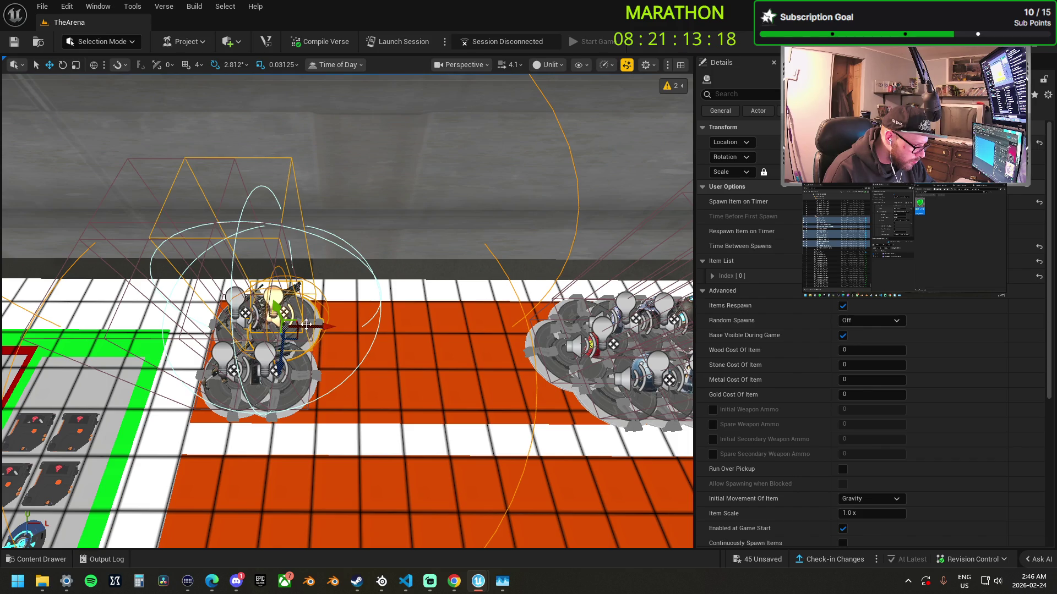
pyautogui.moveTo(322, 327); pyautogui.dragTo(361, 327)
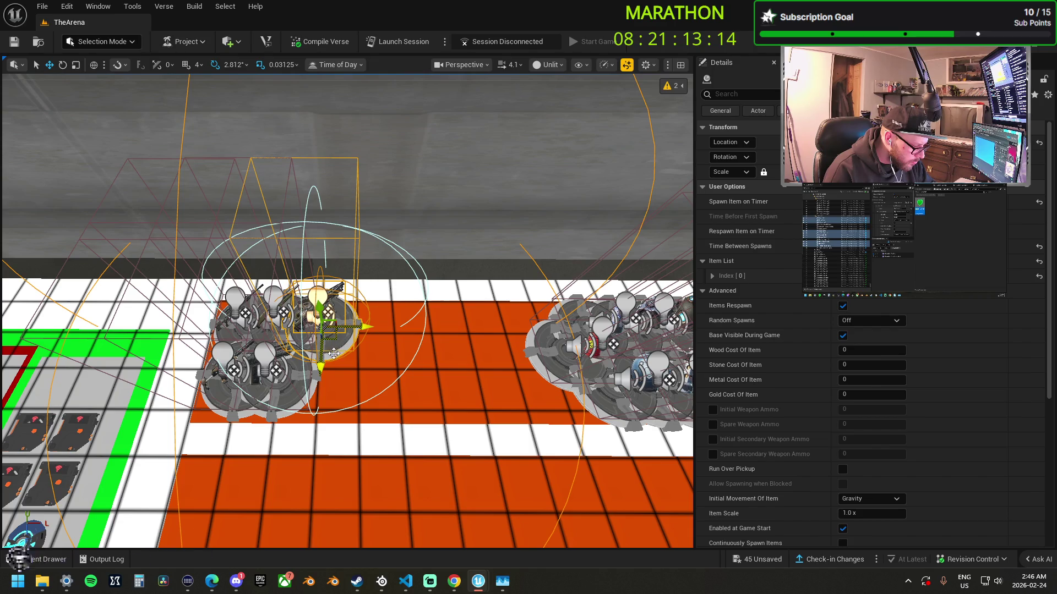
# - Keep duplicating rightward, extending both rows of the two-row spawner block
pyautogui.moveTo(330, 360); pyautogui.dragTo(334, 416)
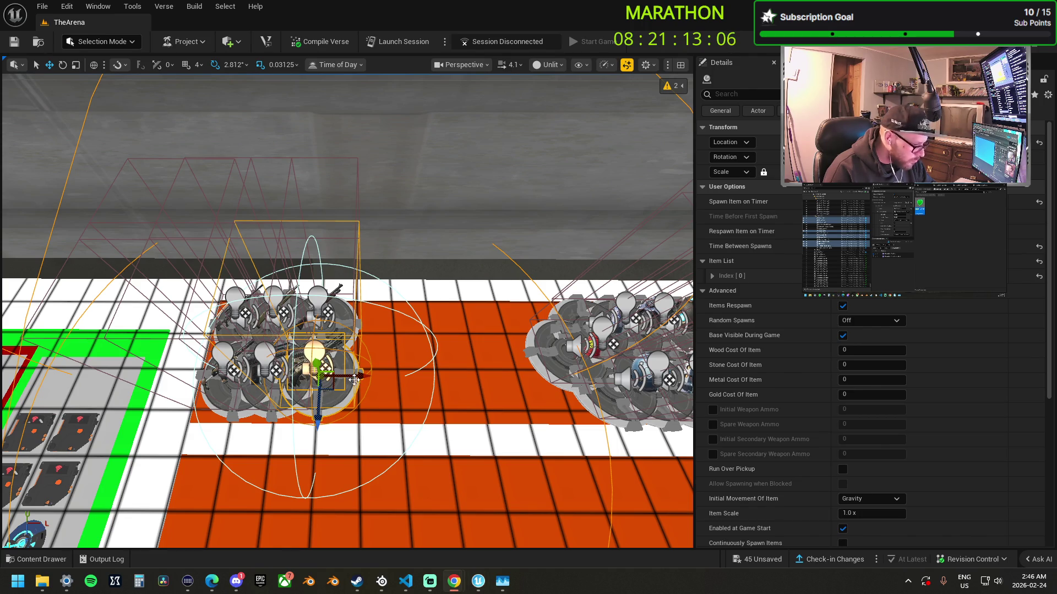
pyautogui.moveTo(367, 378); pyautogui.dragTo(402, 378)
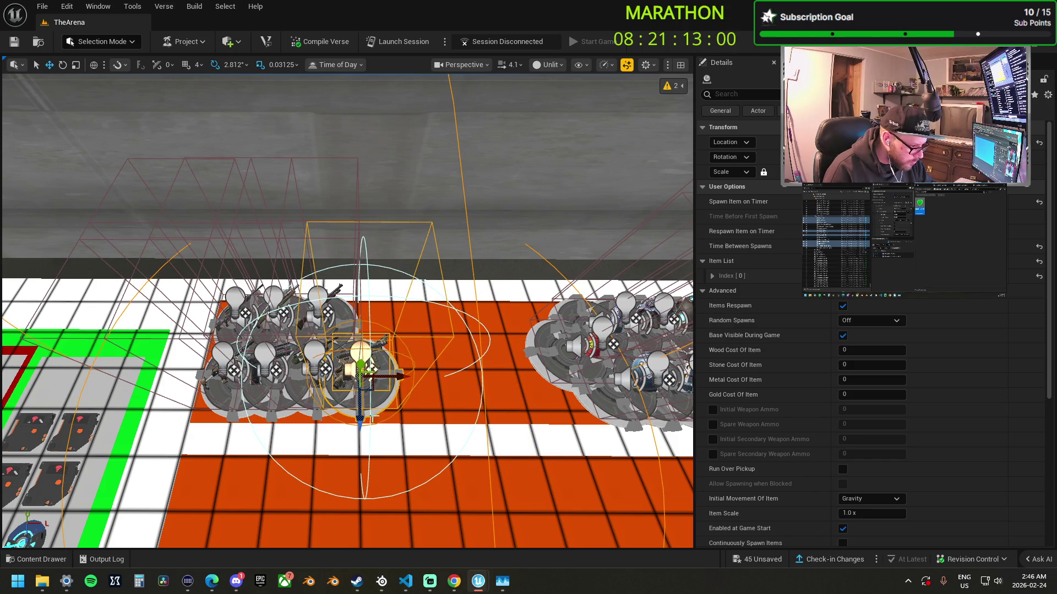
pyautogui.moveTo(360, 418)
pyautogui.mouseDown()
pyautogui.moveTo(355, 370)
pyautogui.moveTo(343, 358)
pyautogui.mouseUp()
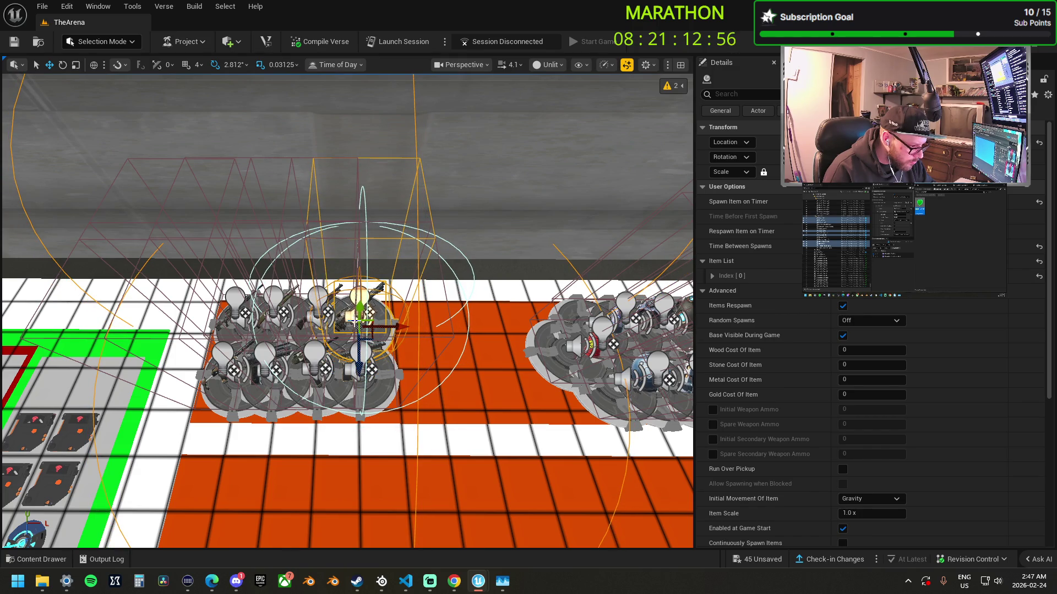
pyautogui.moveTo(405, 330); pyautogui.dragTo(439, 332)
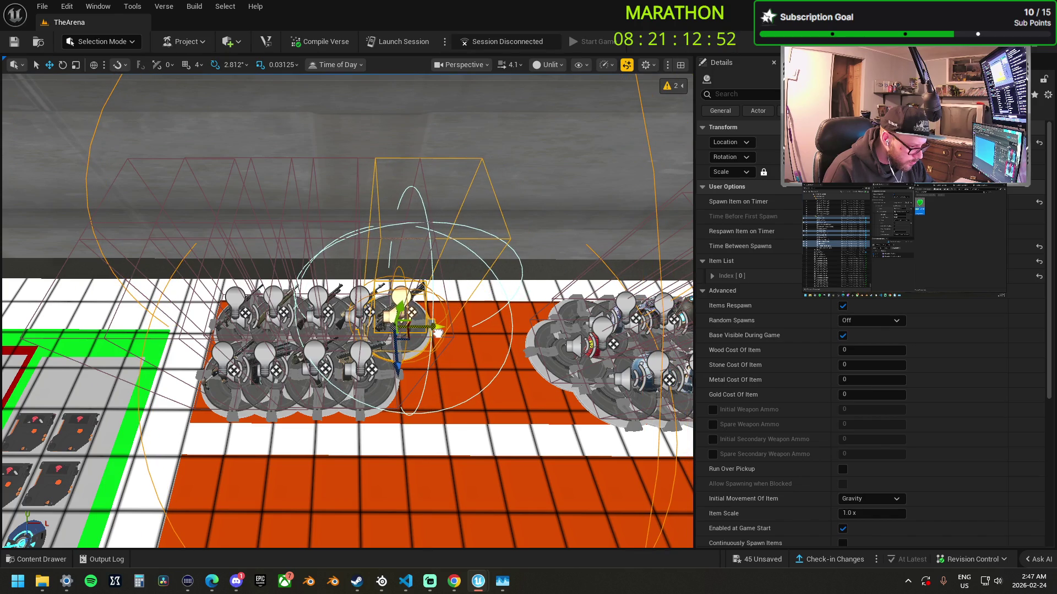
pyautogui.moveTo(398, 365); pyautogui.dragTo(411, 423)
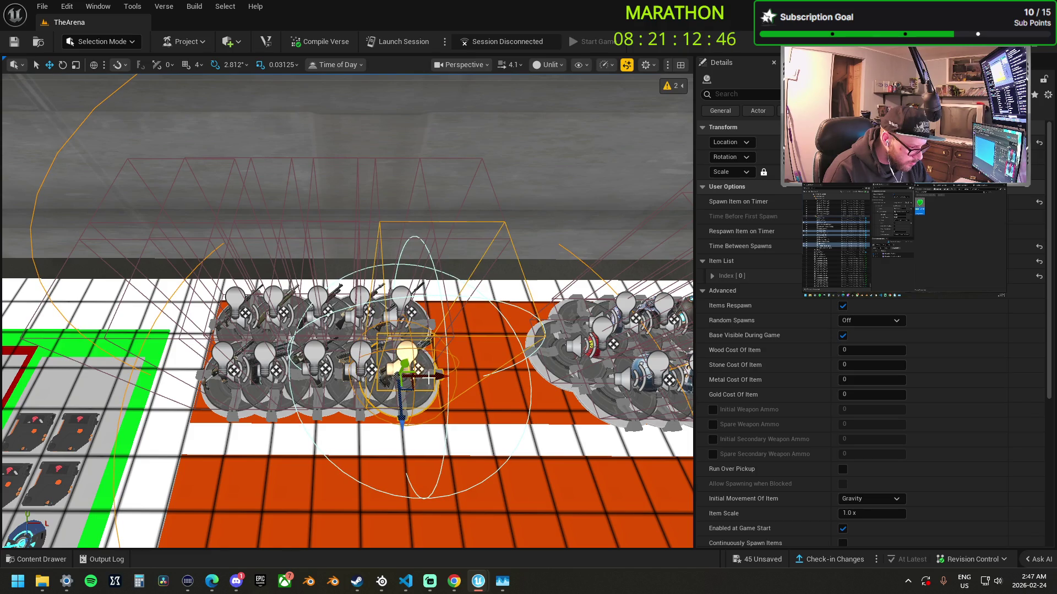
pyautogui.moveTo(428, 378); pyautogui.dragTo(477, 383)
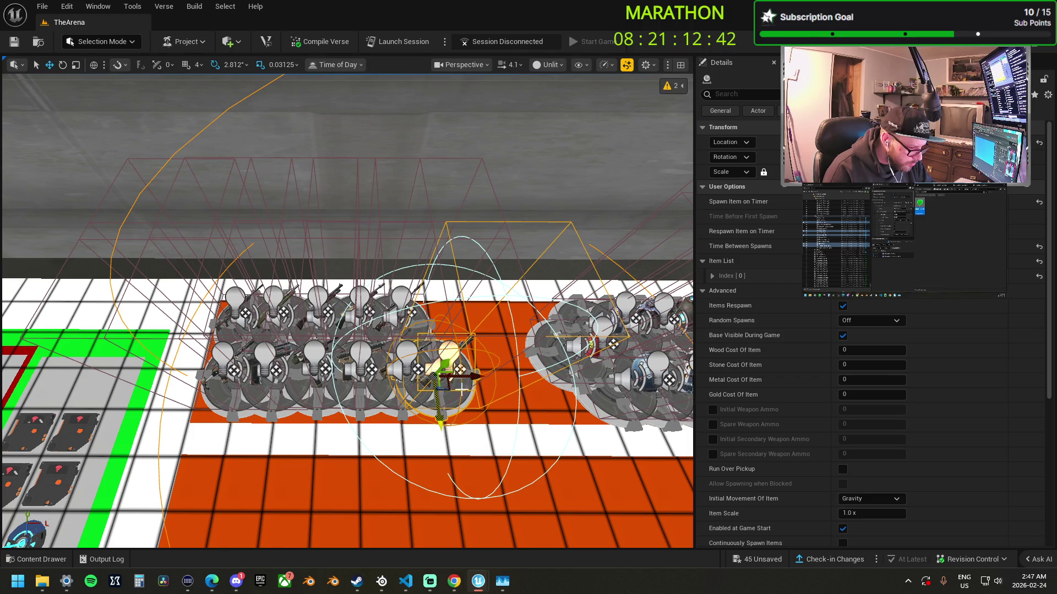
pyautogui.moveTo(440, 421); pyautogui.dragTo(422, 366)
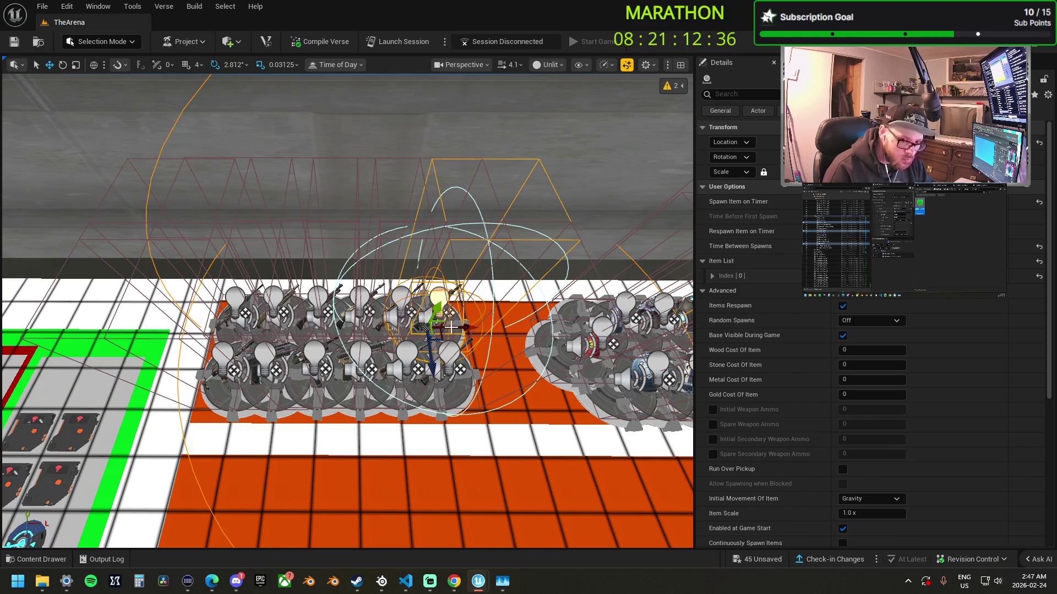
pyautogui.moveTo(450, 327)
pyautogui.mouseDown()
pyautogui.moveTo(509, 327)
pyautogui.moveTo(480, 355)
pyautogui.moveTo(505, 427)
pyautogui.mouseUp()
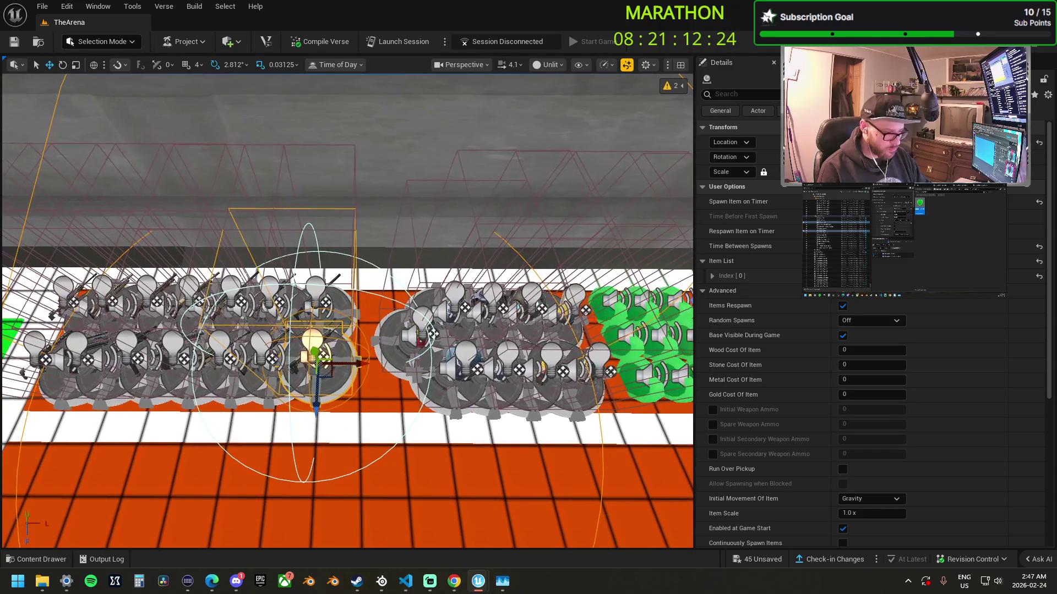
pyautogui.scroll(3, 435, 385)
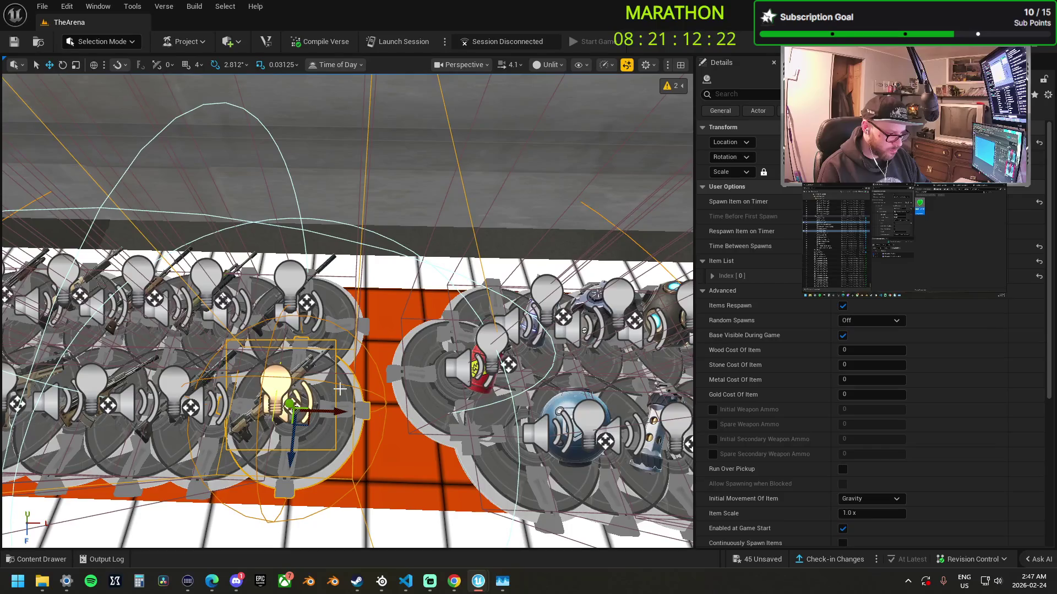
# - Align the Hyper SMG spawner with its neighbours, then view the whole arena in game view
pyautogui.click(339, 384)
pyautogui.moveTo(339, 384); pyautogui.dragTo(398, 427)
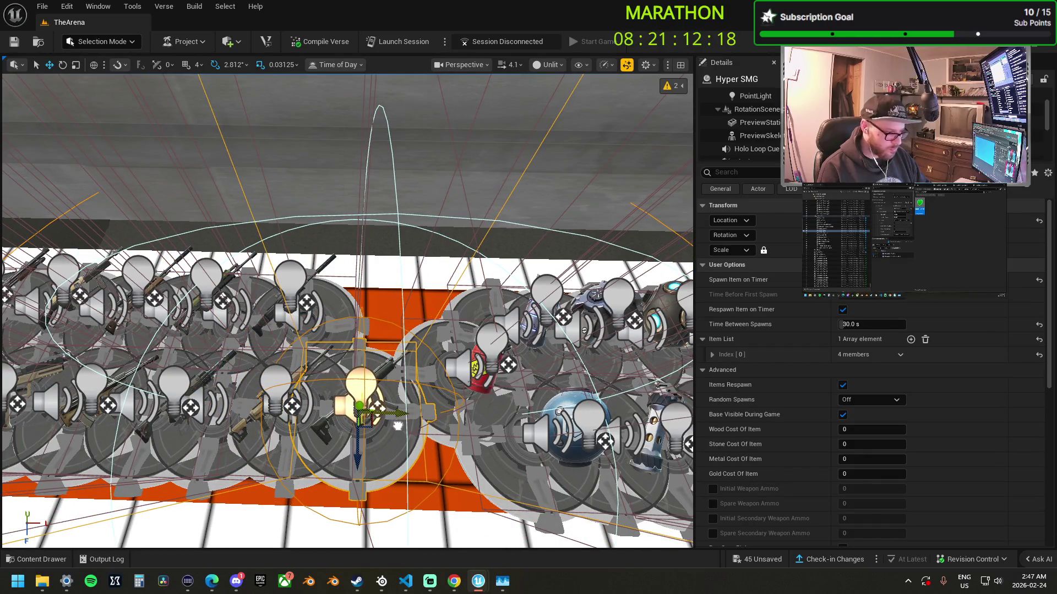
pyautogui.moveTo(359, 456); pyautogui.dragTo(357, 408)
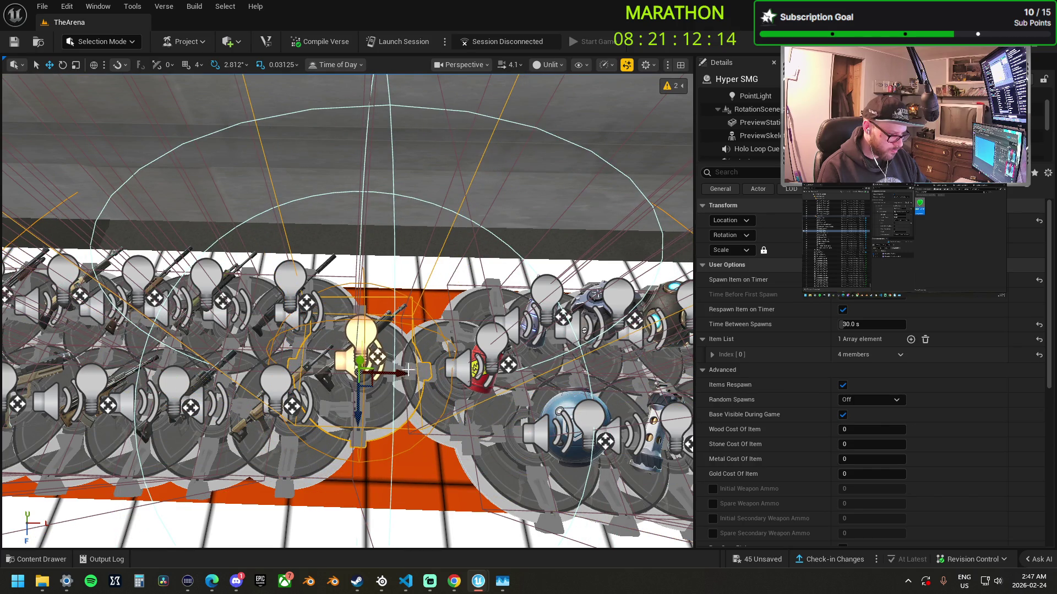
pyautogui.moveTo(403, 374); pyautogui.dragTo(395, 367)
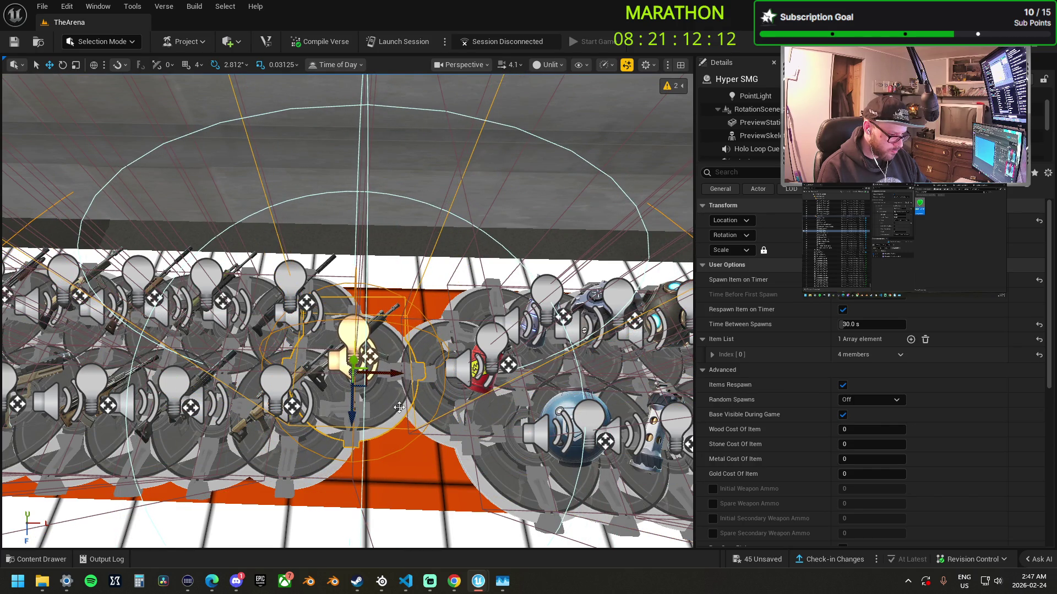
pyautogui.scroll(-10, 399, 407)
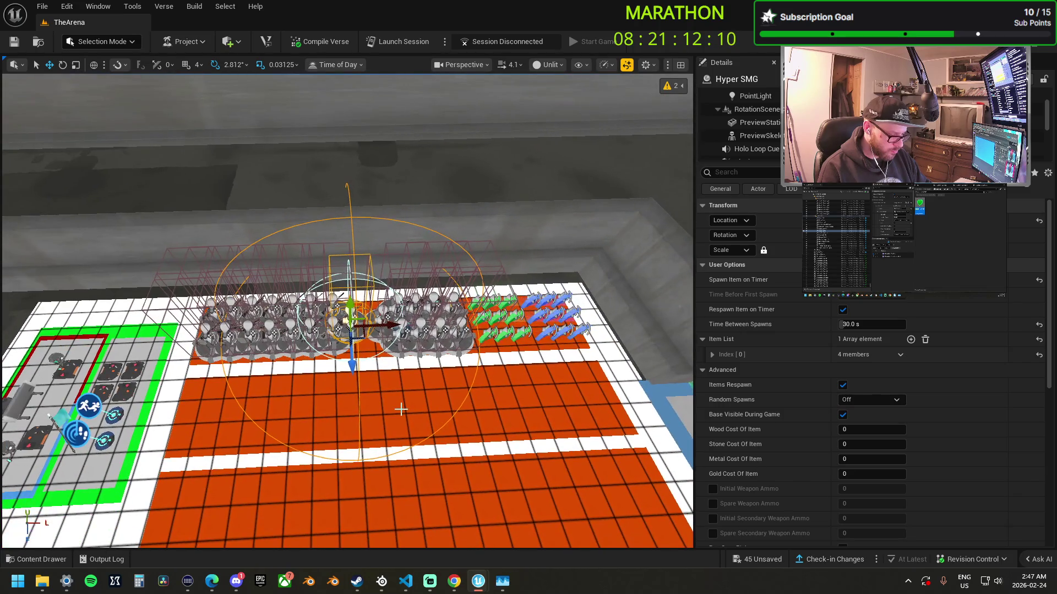
pyautogui.press('g')
pyautogui.moveTo(399, 407); pyautogui.dragTo(148, 391)
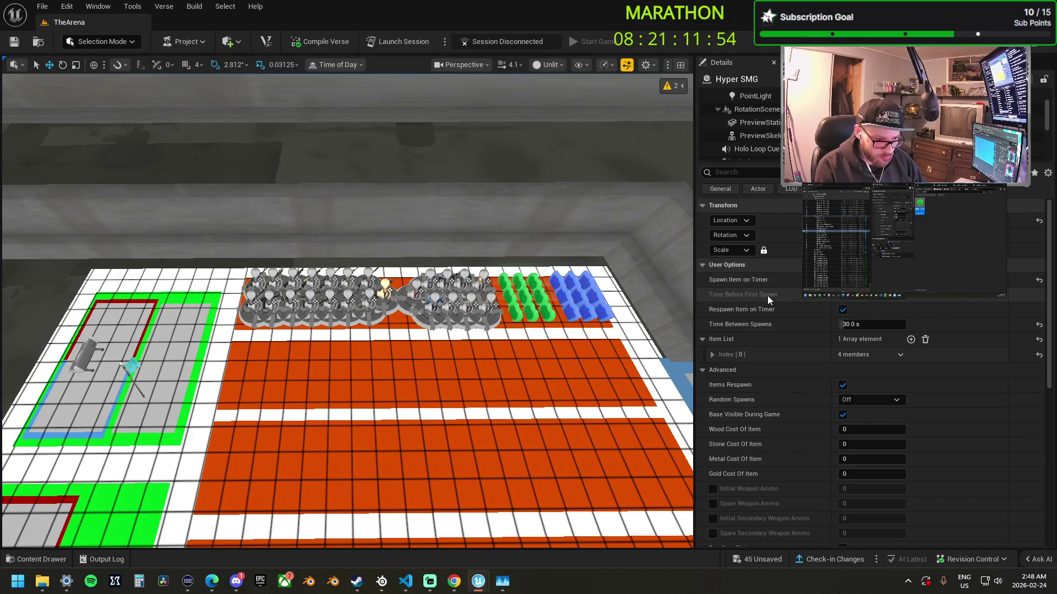
# - Turn off Enabled at Game Start for the Hyper SMG spawner
pyautogui.scroll(-7, 791, 381)
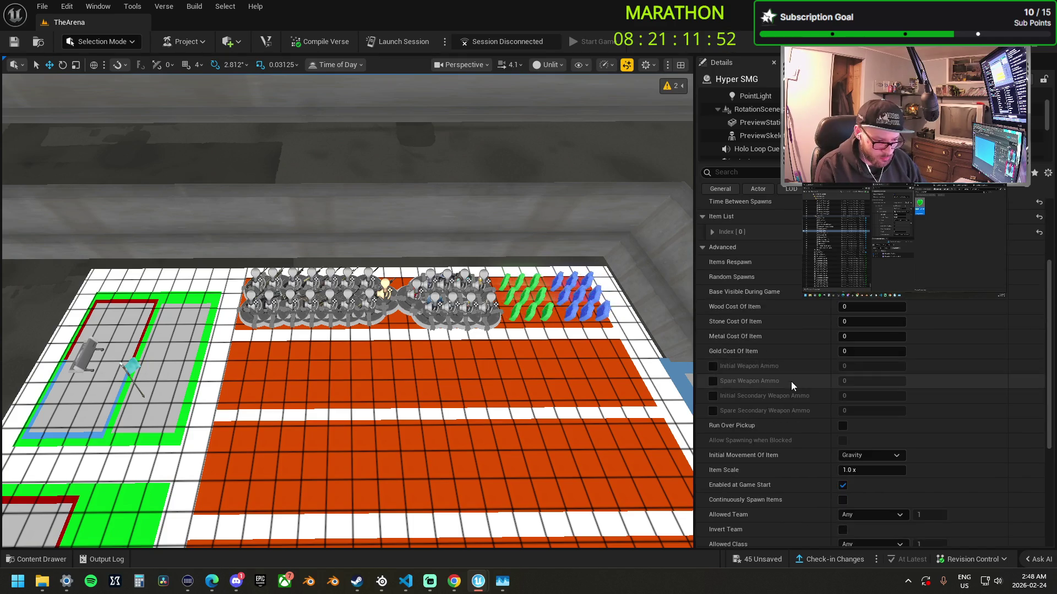
pyautogui.click(843, 414)
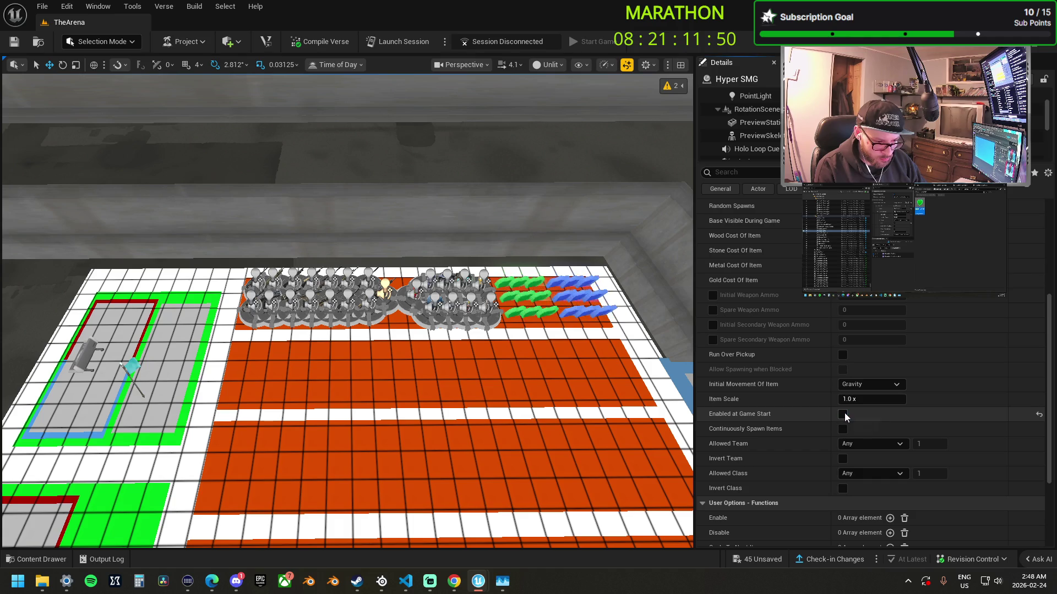
pyautogui.scroll(-3, 848, 418)
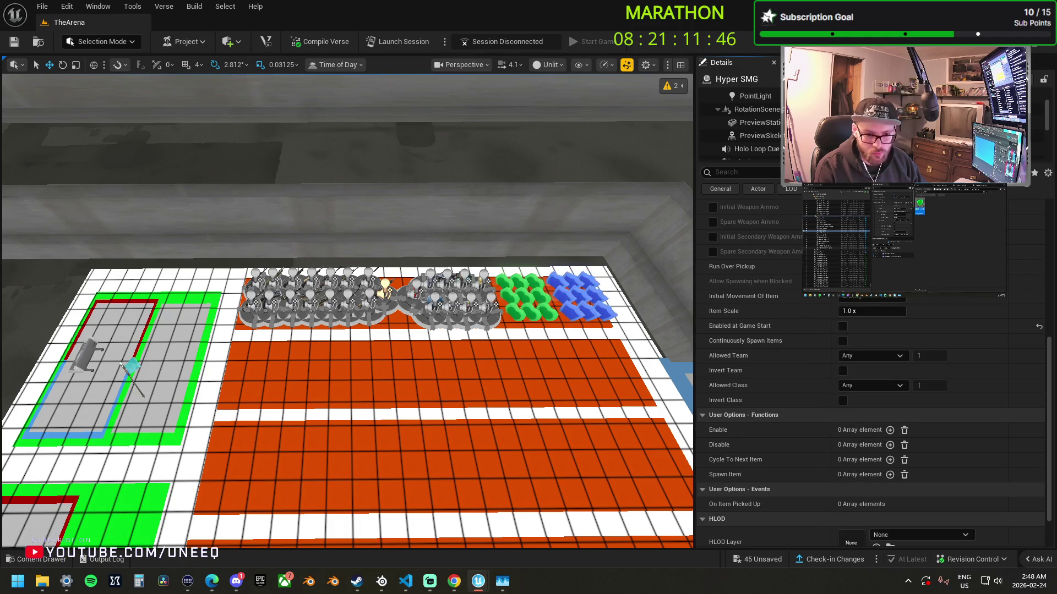
# - Select the Burst AR row and the other spawner clusters to review them, then deselect
pyautogui.click(350, 300)
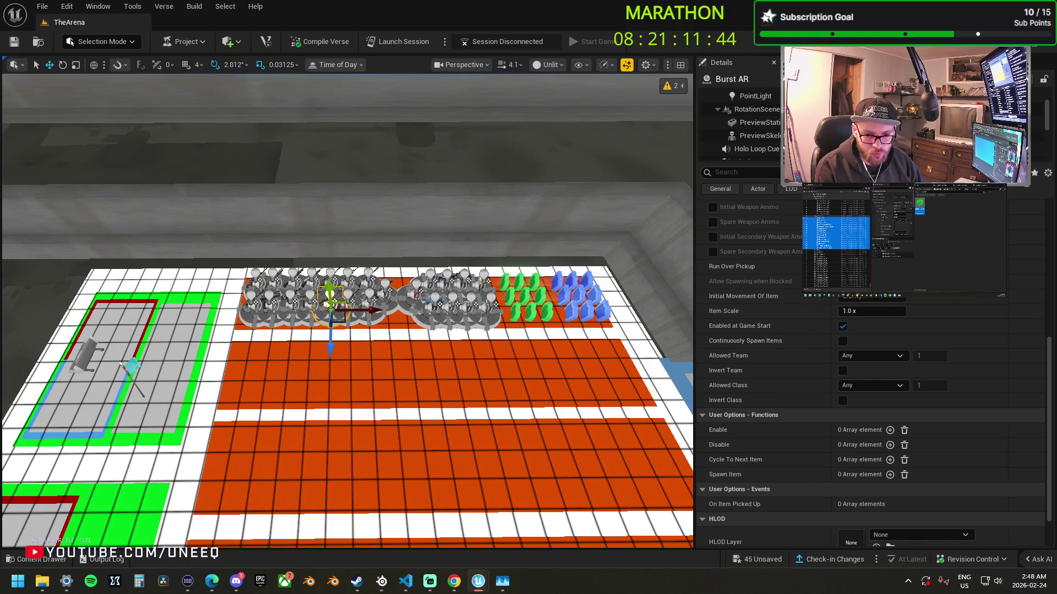
pyautogui.keyDown('shift'); pyautogui.click(259, 292); pyautogui.keyUp('shift')
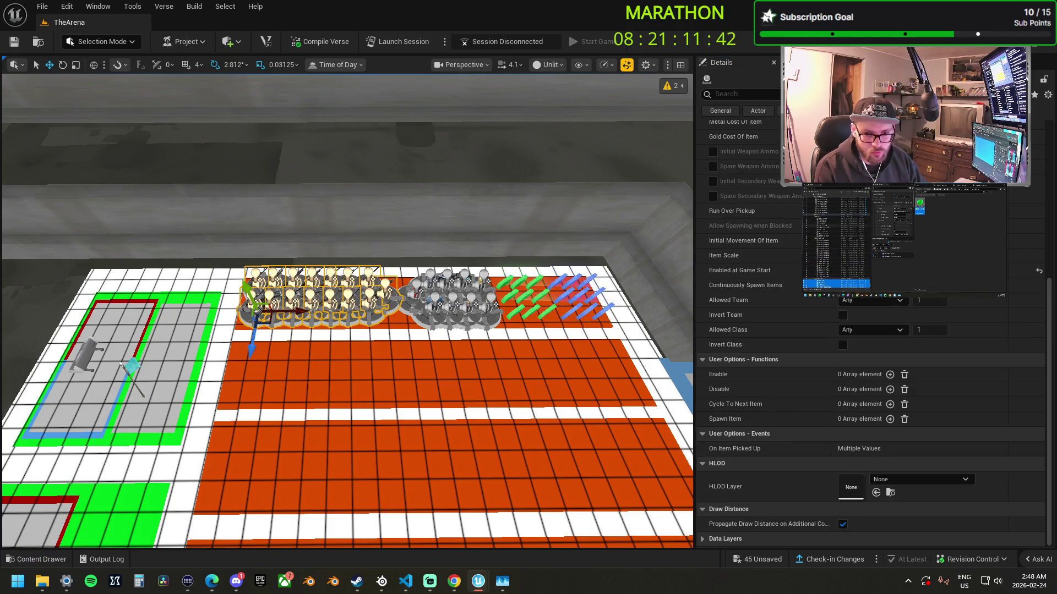
pyautogui.keyDown('ctrl'); pyautogui.click(484, 292); pyautogui.keyUp('ctrl')
pyautogui.keyDown('ctrl'); pyautogui.click(440, 303); pyautogui.keyUp('ctrl')
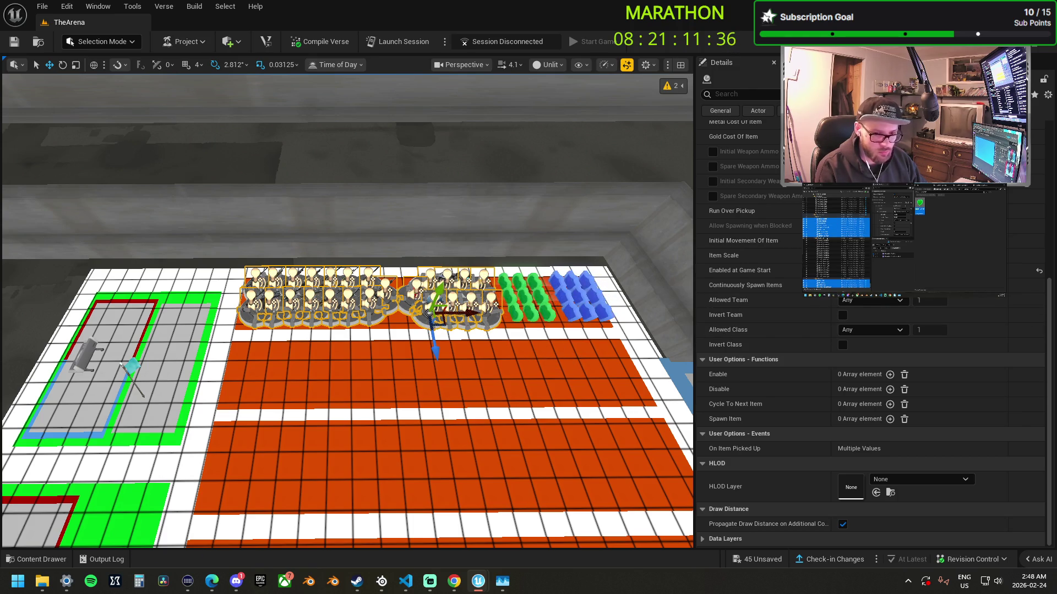
pyautogui.press('Escape')
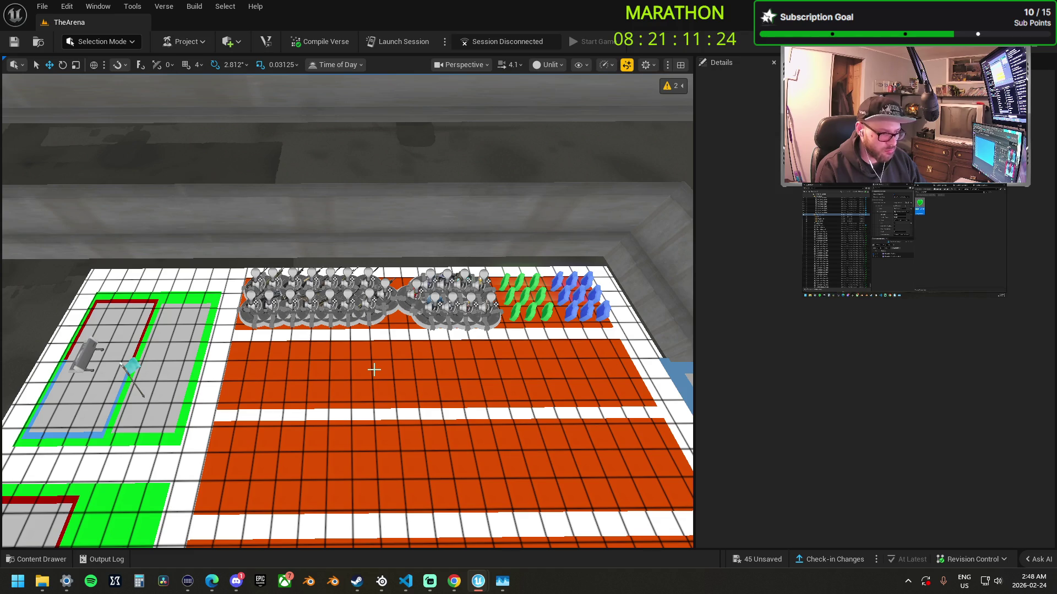
# - Duplicate the green and blue rows down the lane and paste a row copy into the next lane
pyautogui.keyDown('shift'); pyautogui.click(825, 247); pyautogui.keyUp('shift')
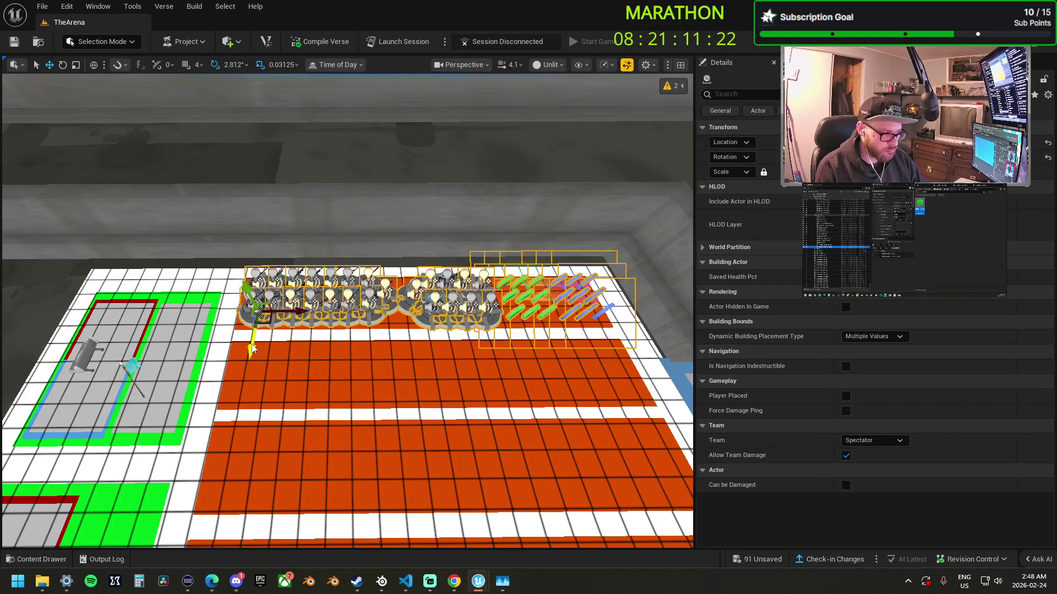
pyautogui.moveTo(252, 348); pyautogui.dragTo(237, 430)
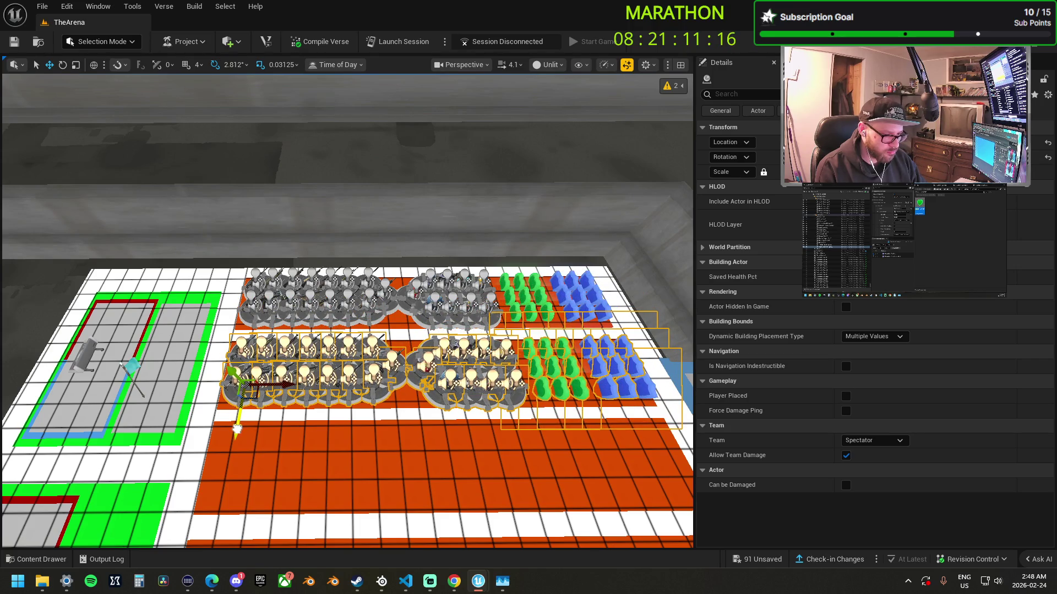
pyautogui.press('Escape')
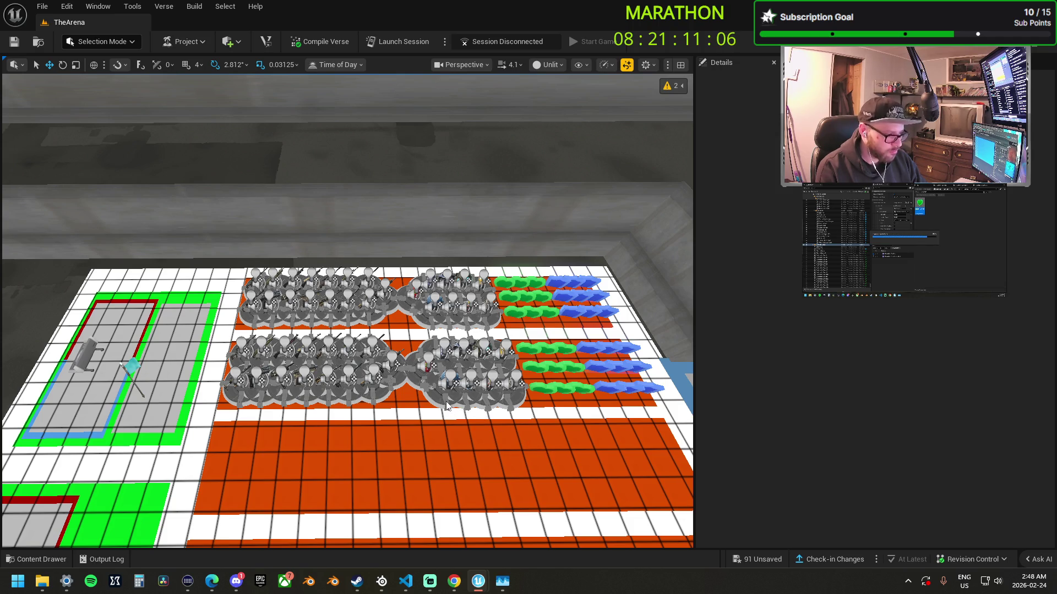
pyautogui.hotkey('ctrl', 'v')
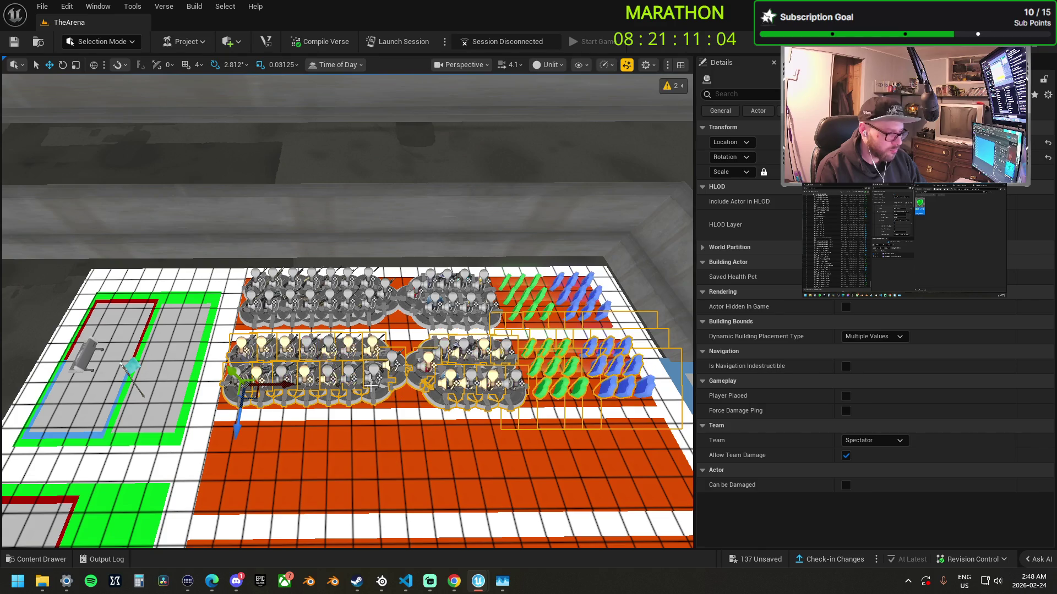
pyautogui.moveTo(236, 417); pyautogui.dragTo(233, 440)
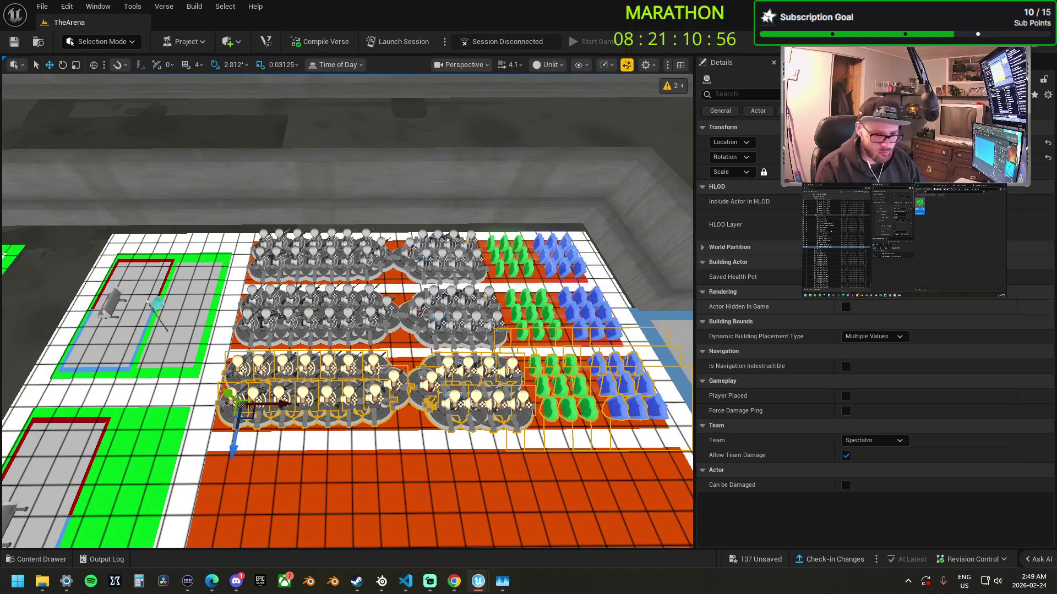
pyautogui.press('Escape')
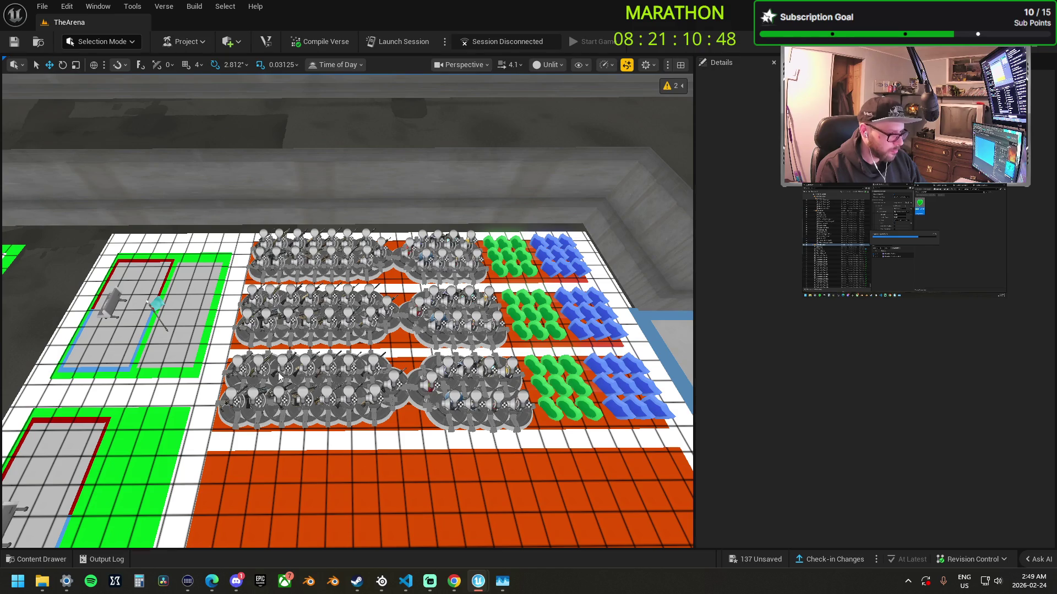
# - Paste another row copy one lane further down, then select the newest row
pyautogui.hotkey('ctrl', 'v')
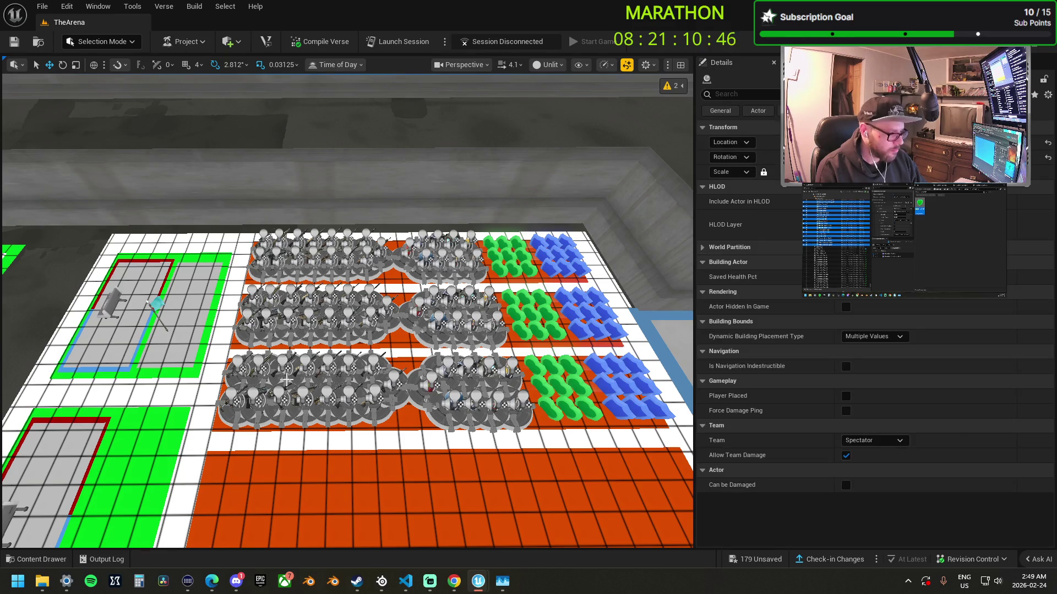
pyautogui.scroll(-2, 242, 443)
pyautogui.moveTo(242, 443); pyautogui.dragTo(242, 473)
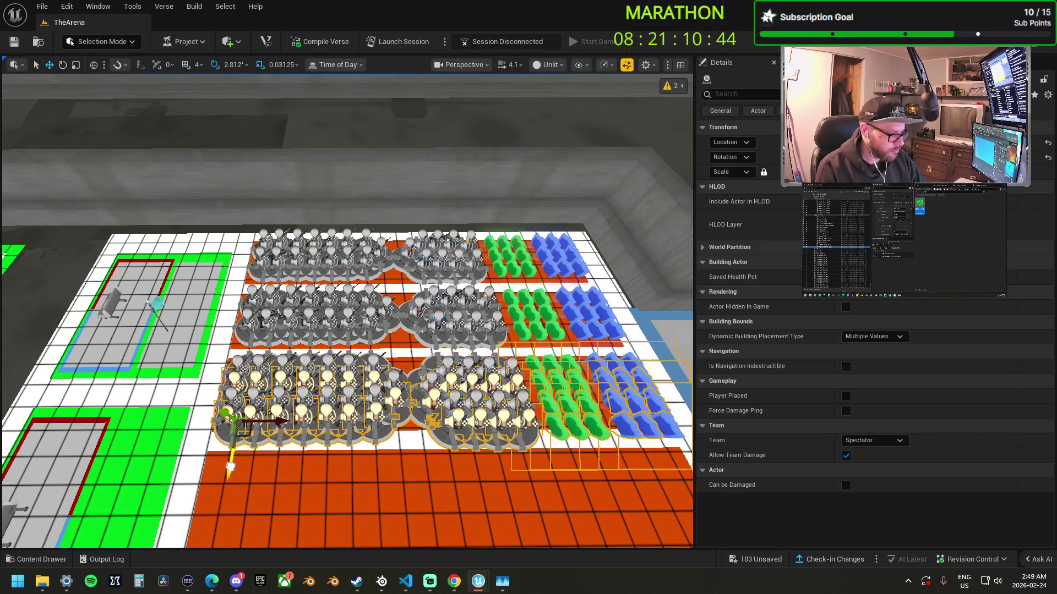
pyautogui.scroll(2, 242, 474)
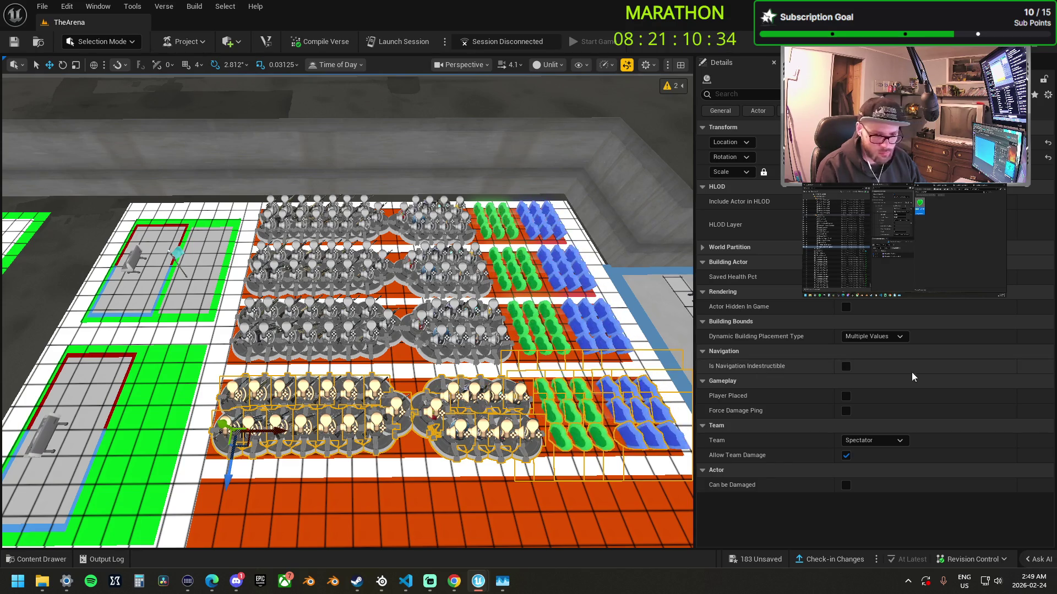
pyautogui.moveTo(414, 382); pyautogui.dragTo(414, 341)
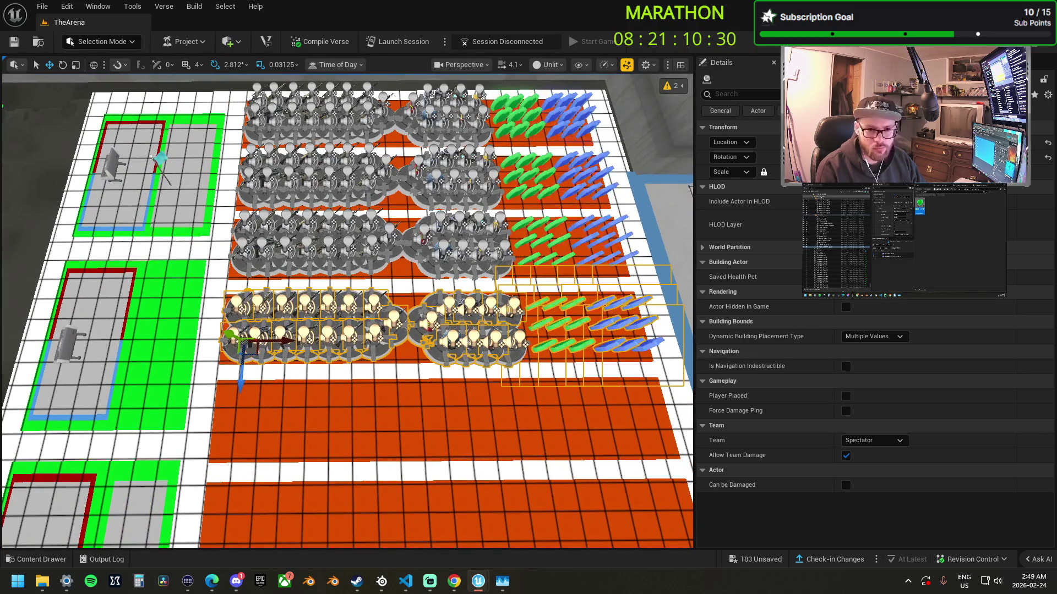
pyautogui.press('Escape')
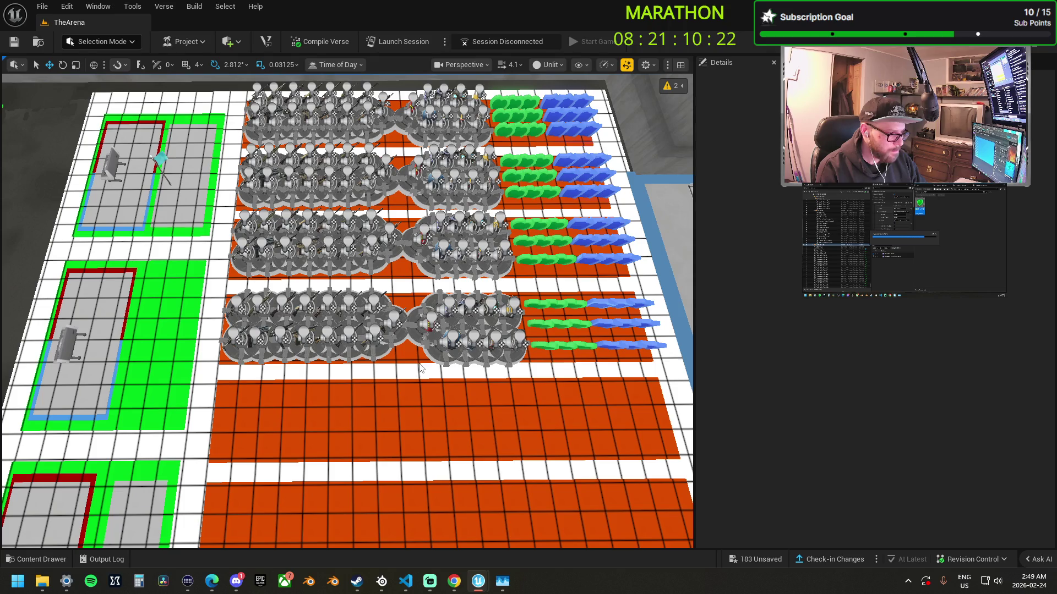
pyautogui.click(406, 360)
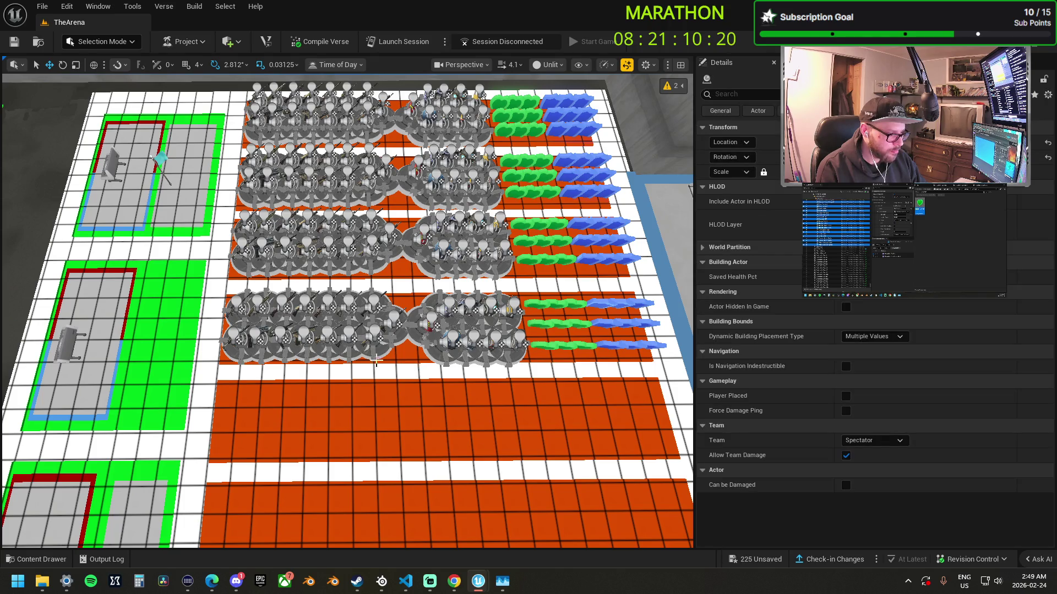
# - Slide the last pasted spawner row into the next empty lane
pyautogui.moveTo(406, 361)
pyautogui.mouseDown()
pyautogui.moveTo(496, 355)
pyautogui.moveTo(365, 389)
pyautogui.moveTo(479, 399)
pyautogui.mouseUp()
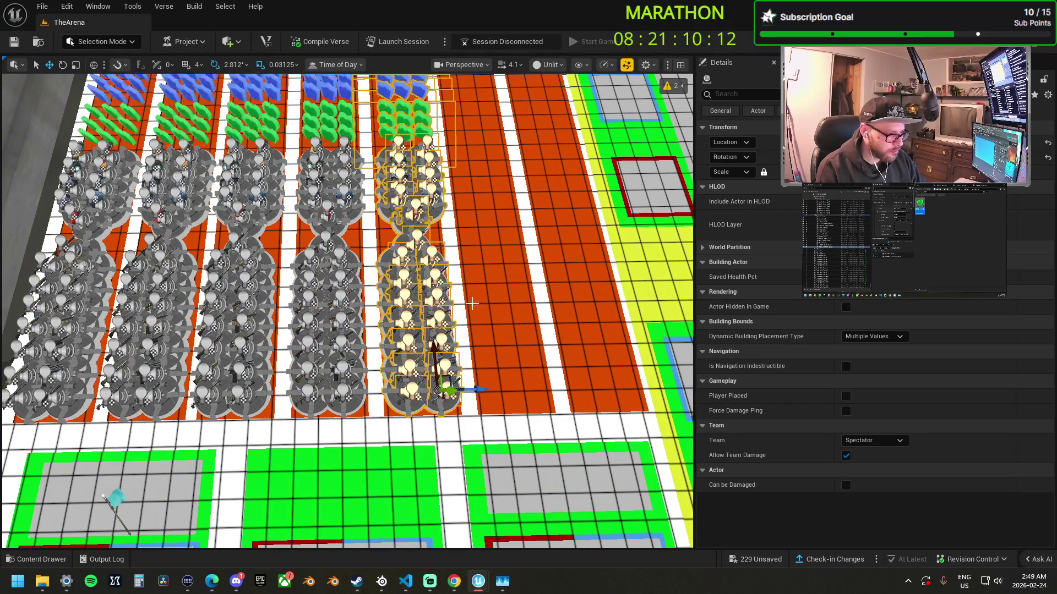
pyautogui.moveTo(480, 400); pyautogui.dragTo(474, 412)
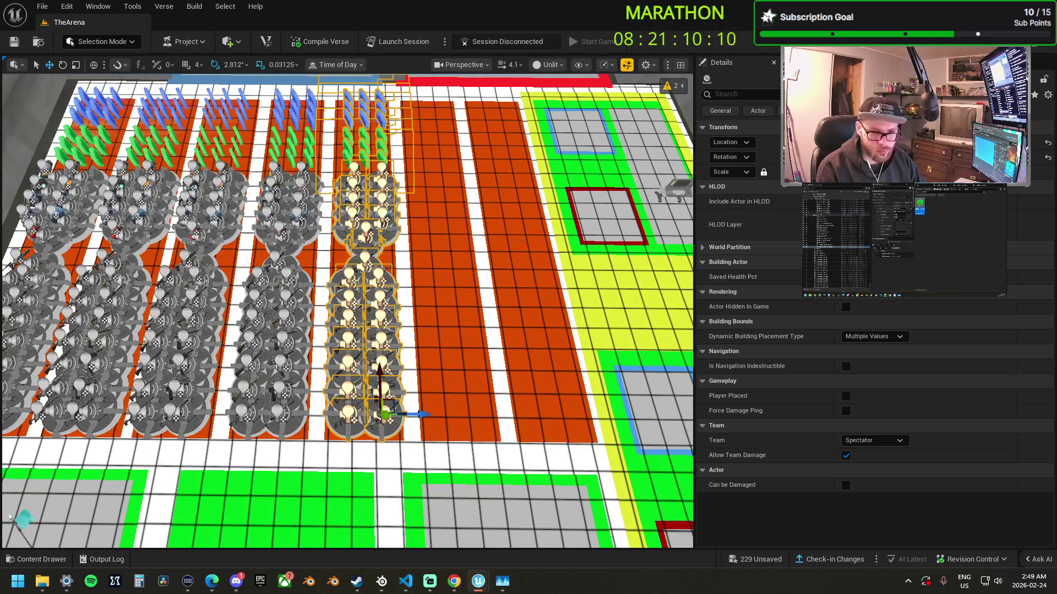
pyautogui.press('Escape')
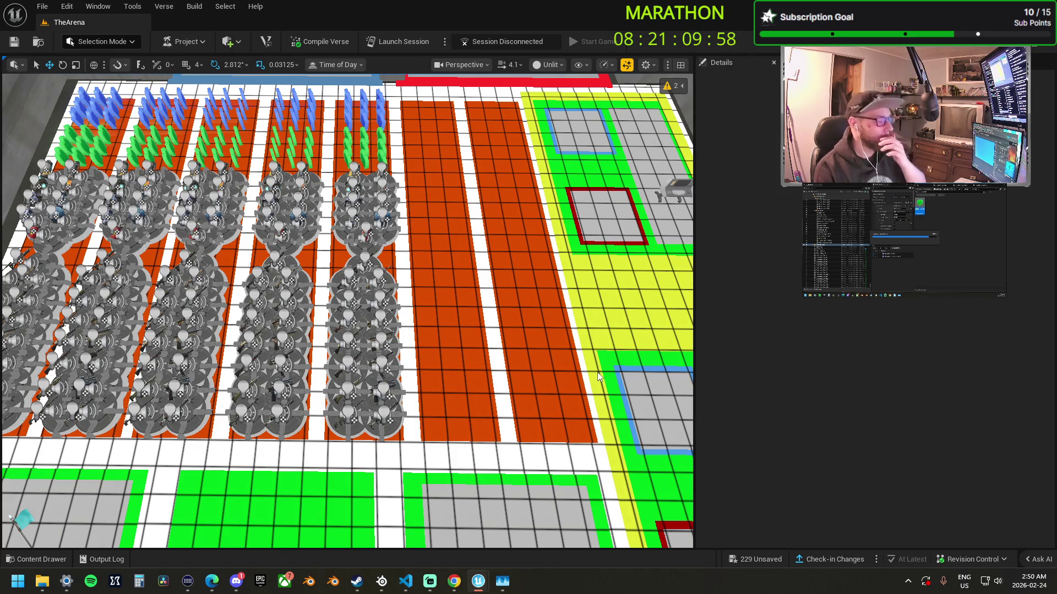
pyautogui.click(435, 379)
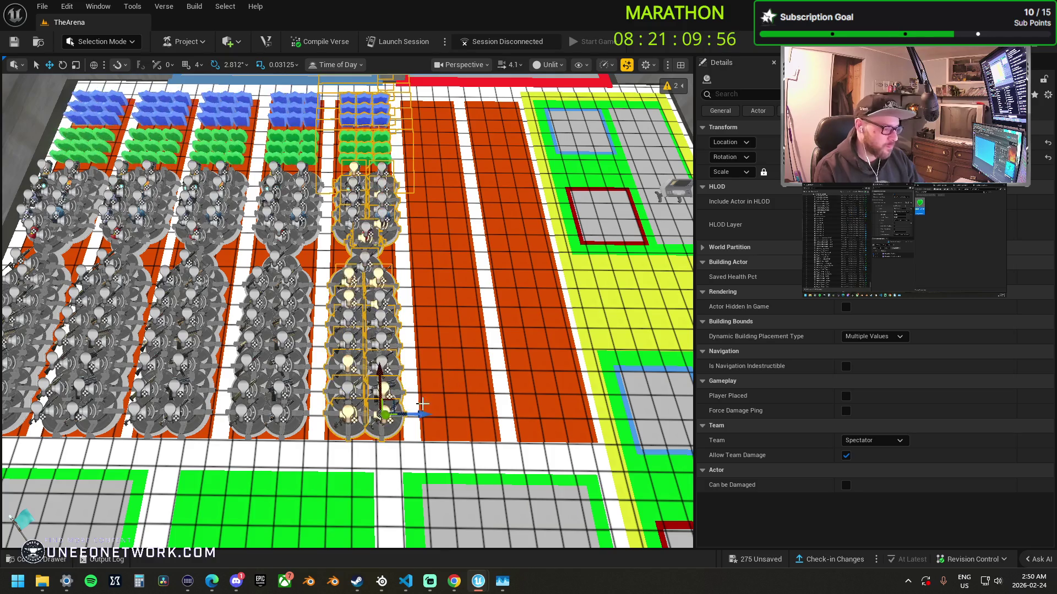
pyautogui.moveTo(423, 404); pyautogui.dragTo(347, 405)
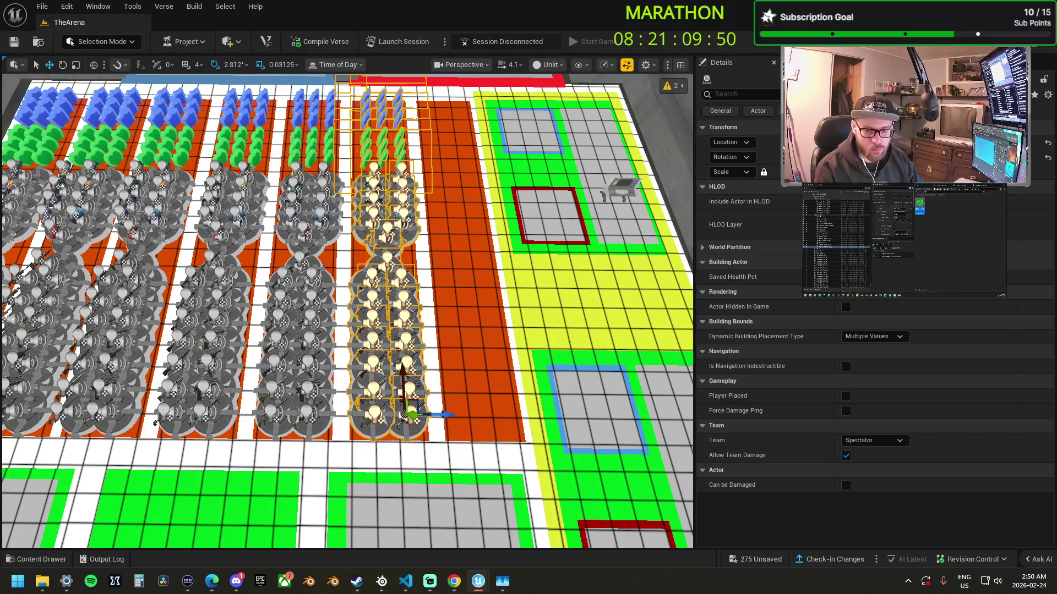
pyautogui.press('Escape')
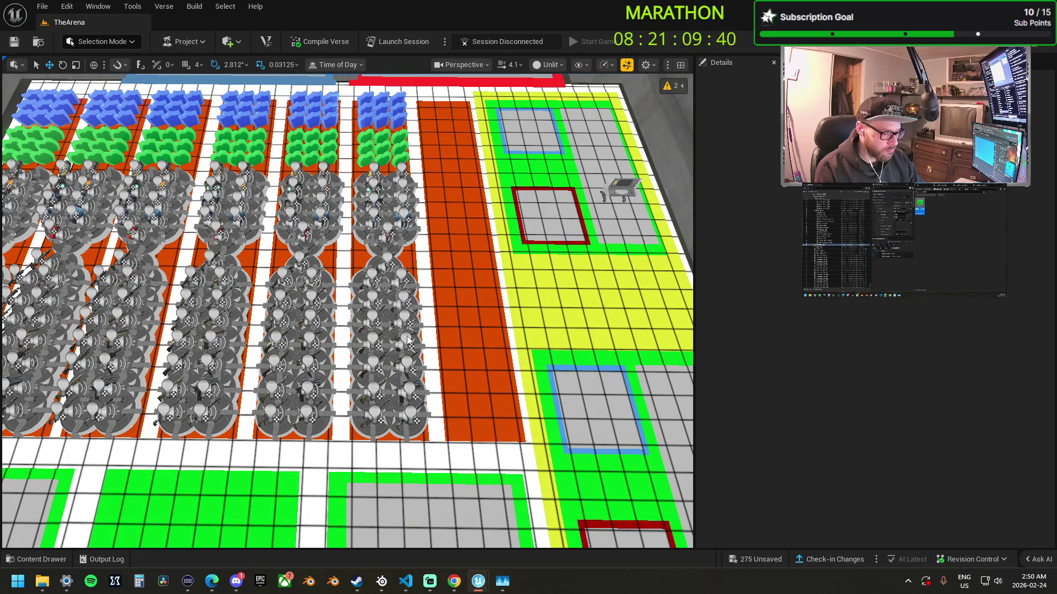
# - Paste one more spawner row copy and nudge it into the remaining empty lane
pyautogui.hotkey('ctrl', 'v')
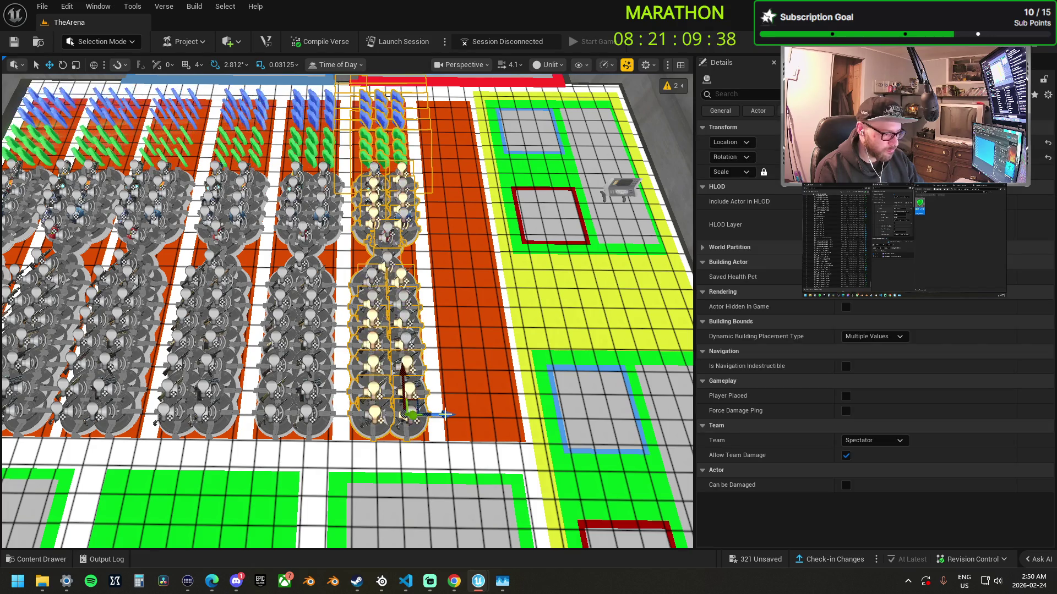
pyautogui.press('Right')
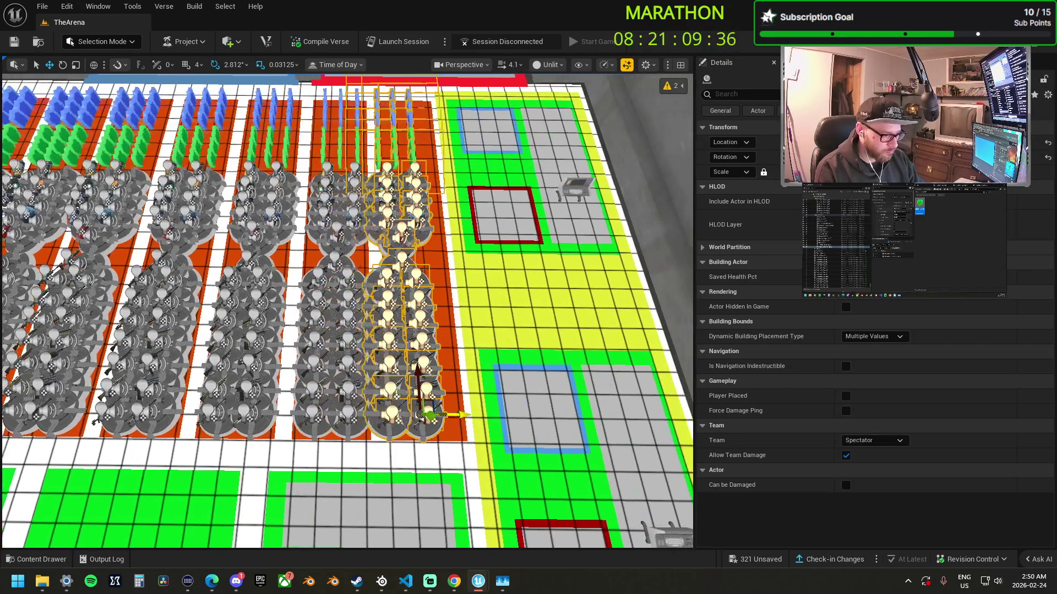
pyautogui.press('Right')
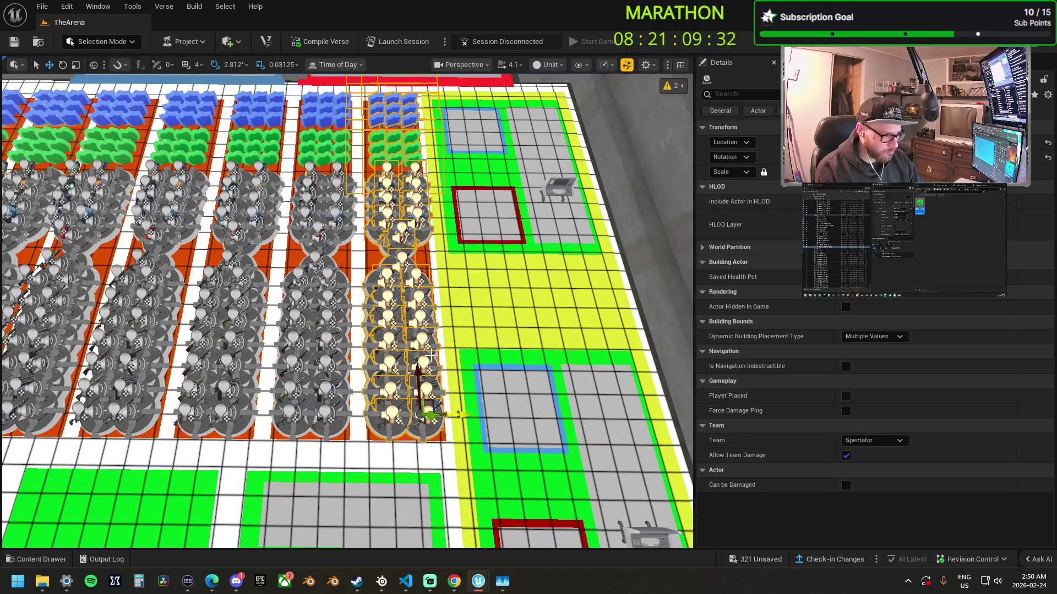
pyautogui.press('Down')
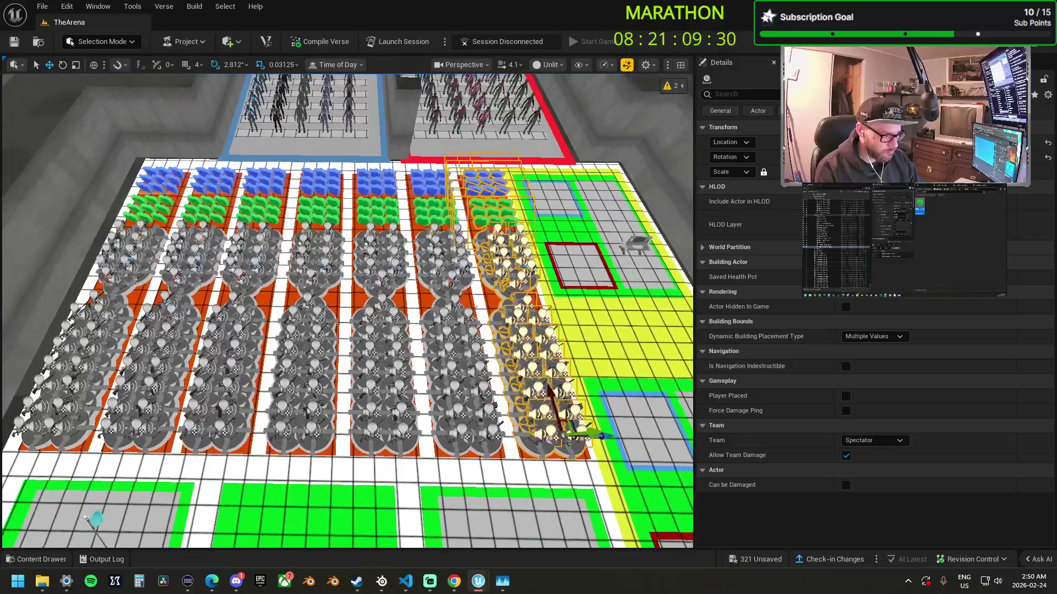
pyautogui.press('Left')
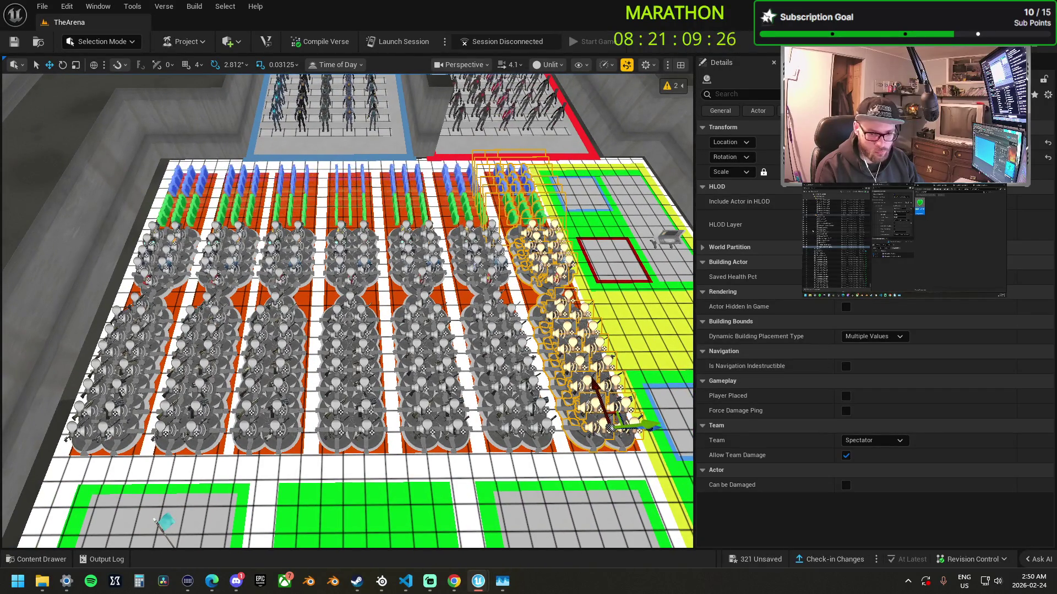
pyautogui.press('Escape')
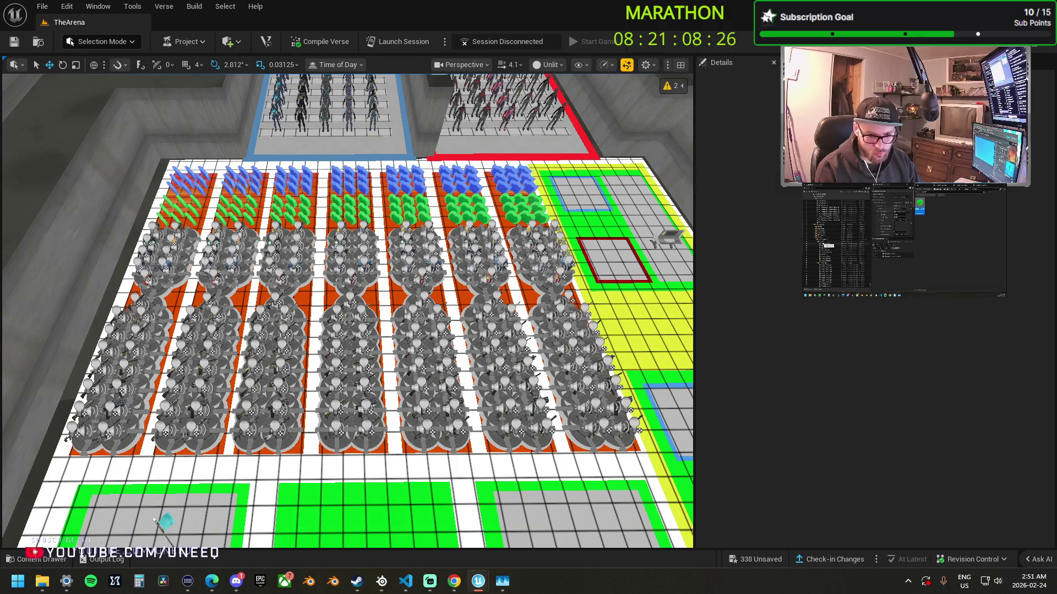
# - Select the row's item spawner groups and add Enable and Disable function entries
pyautogui.click(160, 253)
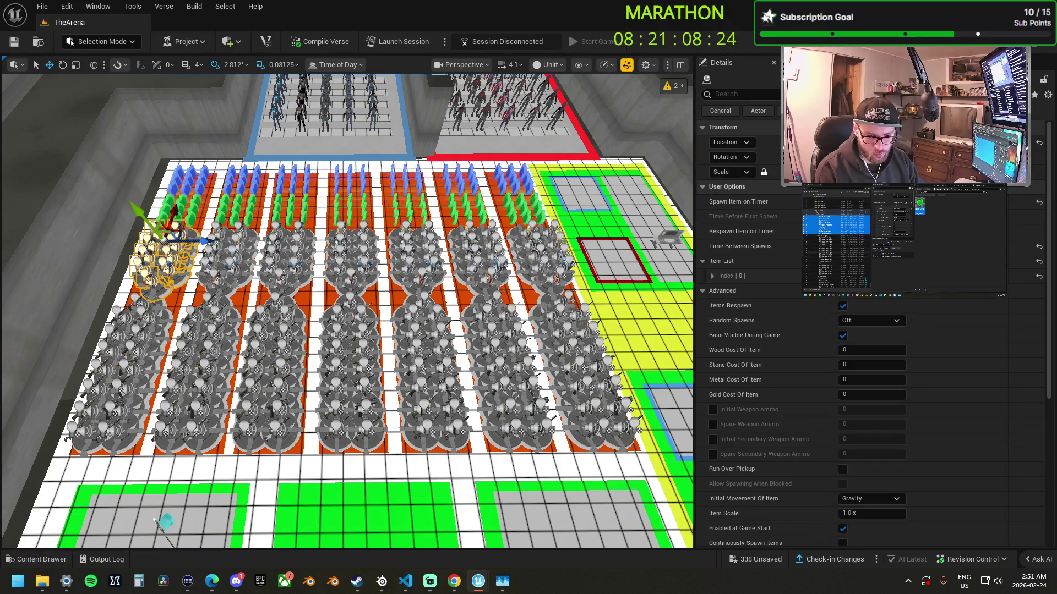
pyautogui.keyDown('ctrl'); pyautogui.click(146, 347); pyautogui.keyUp('ctrl')
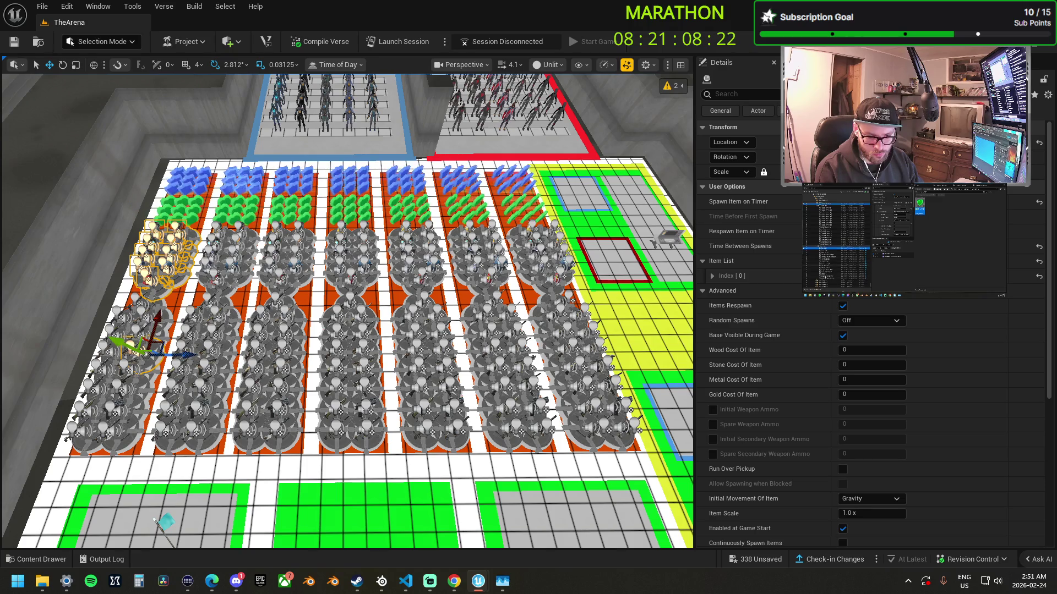
pyautogui.keyDown('ctrl'); pyautogui.click(115, 426); pyautogui.keyUp('ctrl')
pyautogui.scroll(-10, 823, 371)
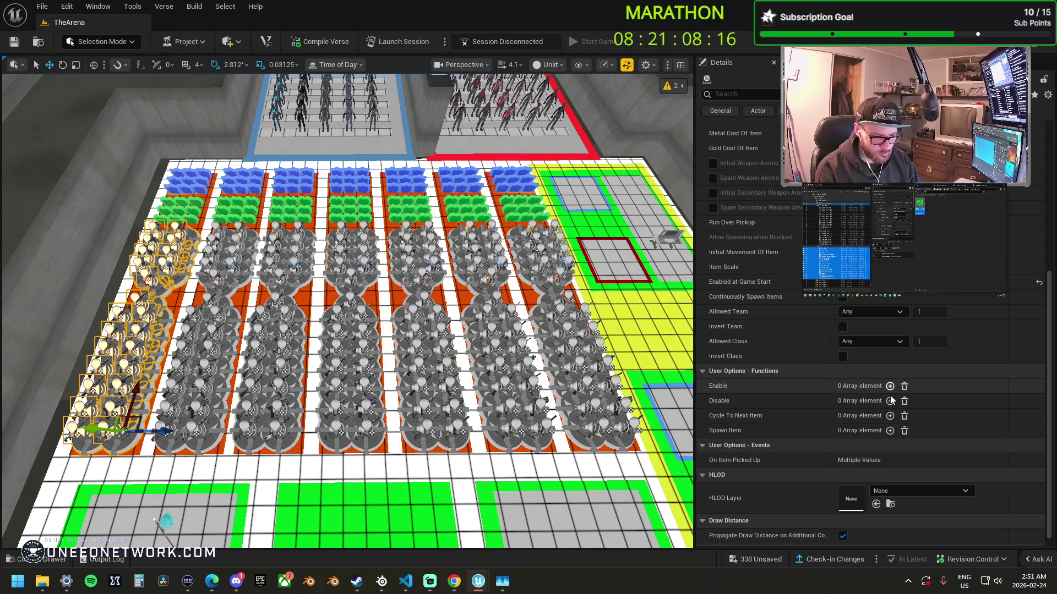
pyautogui.click(890, 388)
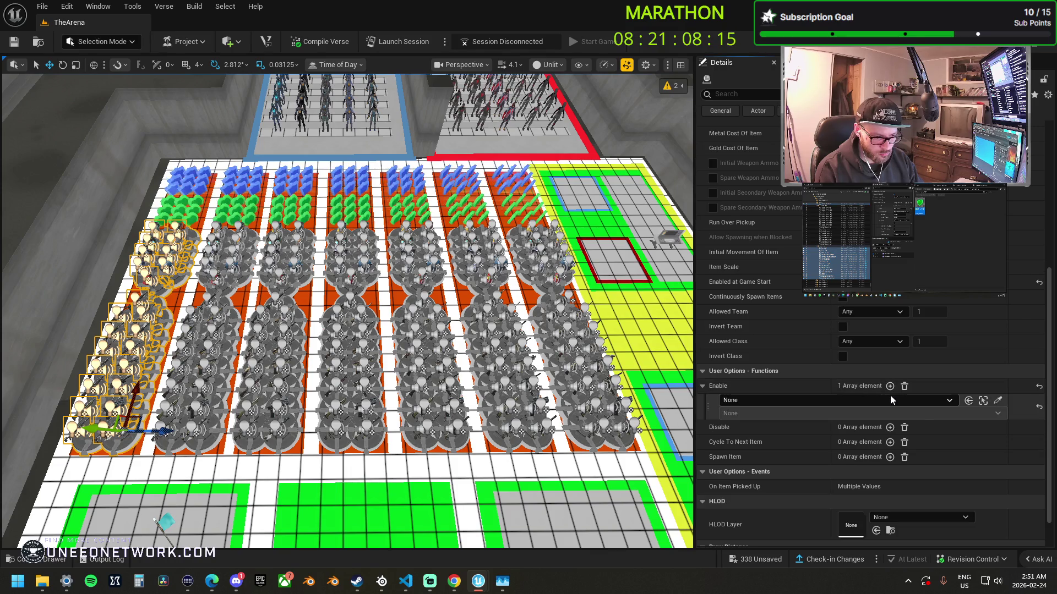
pyautogui.click(890, 427)
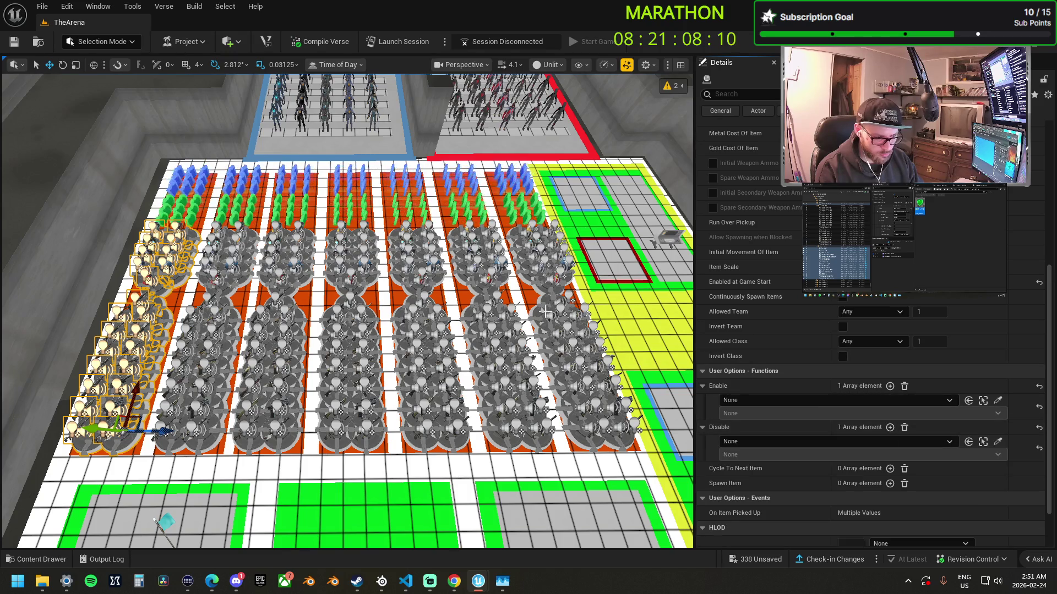
# - Bind the spawners' Enable function to Trigger_Main_Map1's On Triggered event
pyautogui.moveTo(546, 307)
pyautogui.mouseDown()
pyautogui.moveTo(589, 264)
pyautogui.moveTo(589, 231)
pyautogui.moveTo(572, 239)
pyautogui.mouseUp()
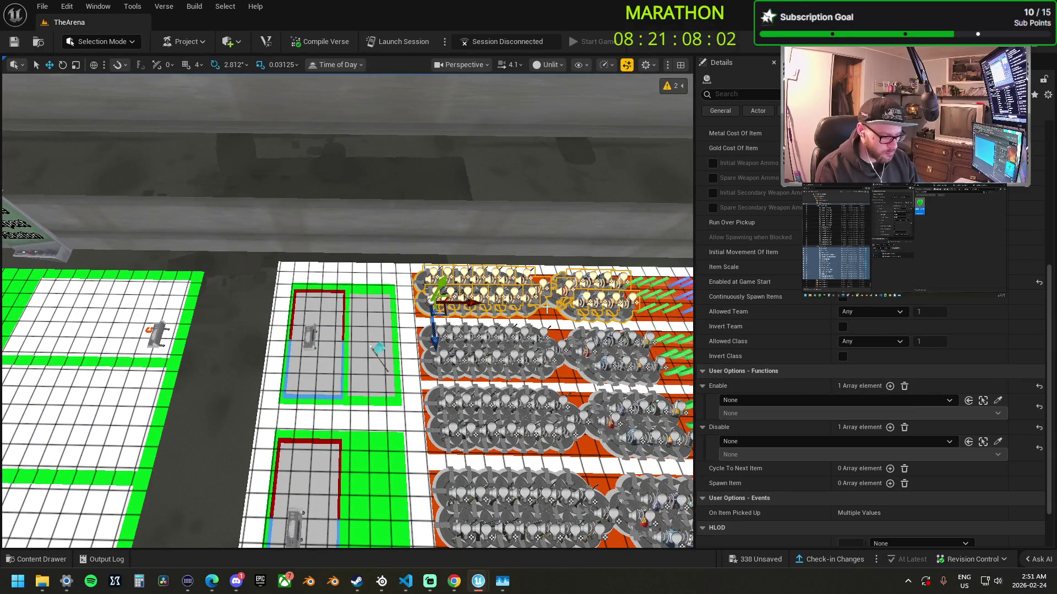
pyautogui.scroll(-3, 572, 240)
pyautogui.moveTo(572, 240)
pyautogui.mouseDown()
pyautogui.moveTo(471, 251)
pyautogui.moveTo(451, 234)
pyautogui.mouseUp()
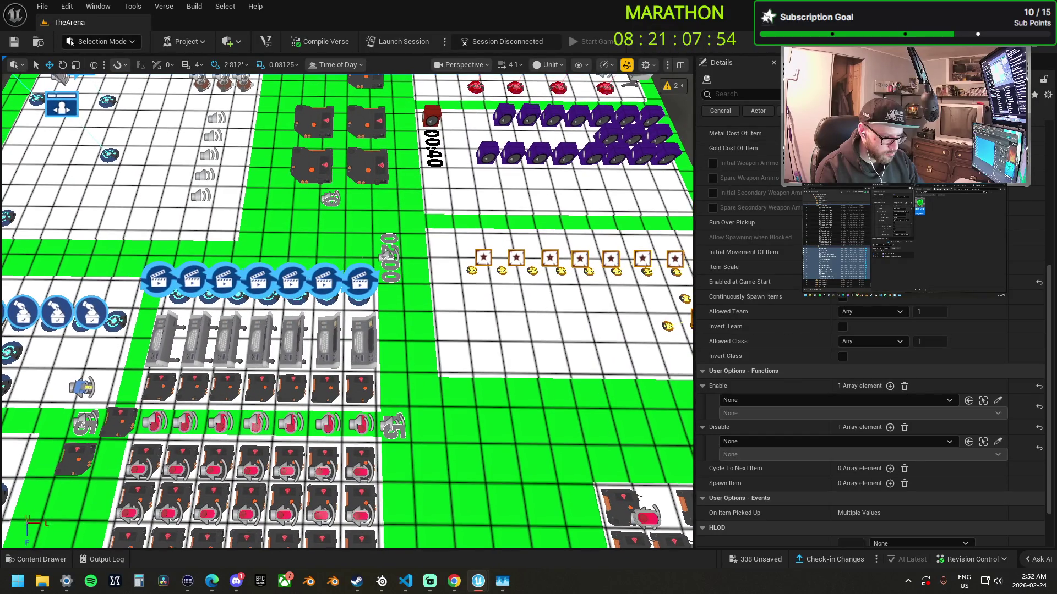
pyautogui.click(997, 401)
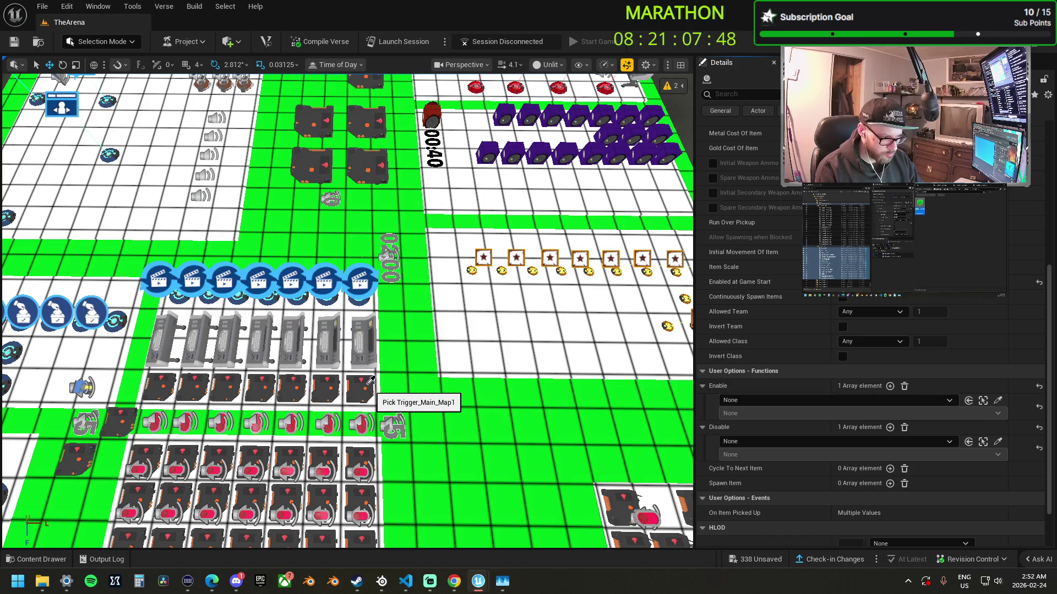
pyautogui.click(370, 379)
pyautogui.click(742, 414)
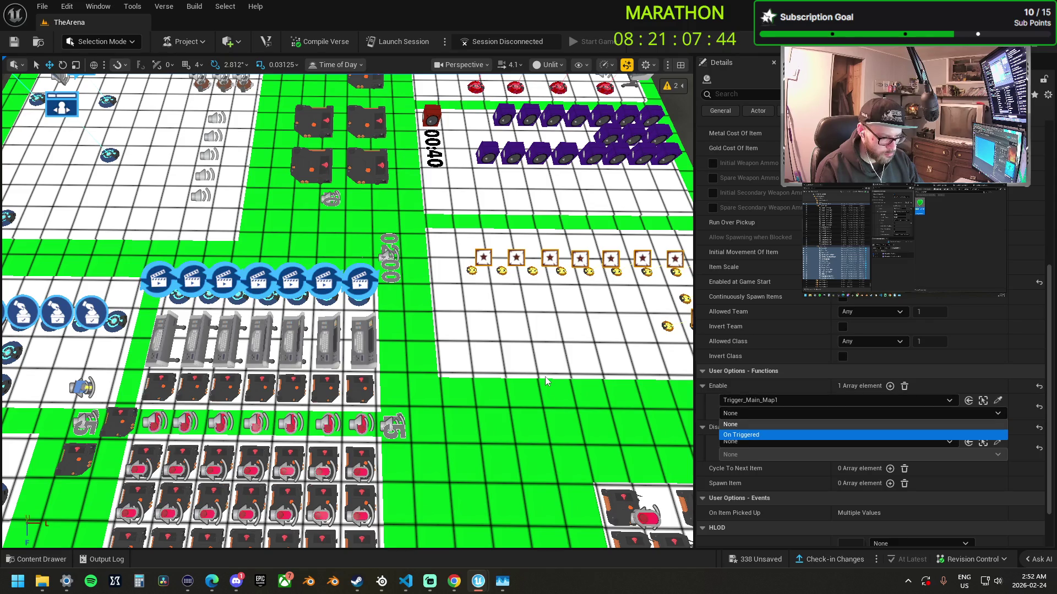
pyautogui.press('Return')
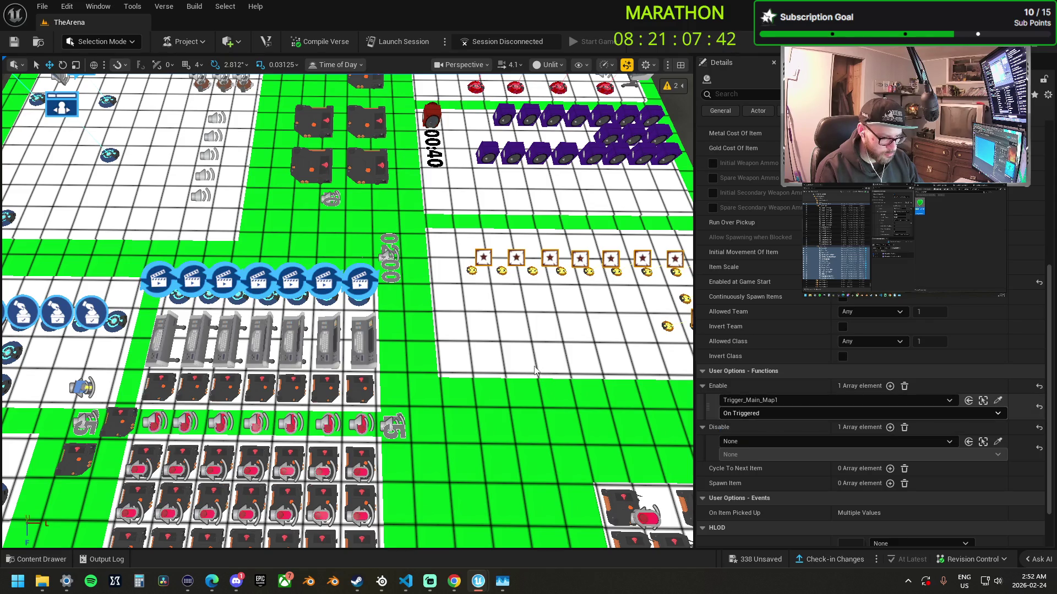
pyautogui.scroll(-5, 346, 311)
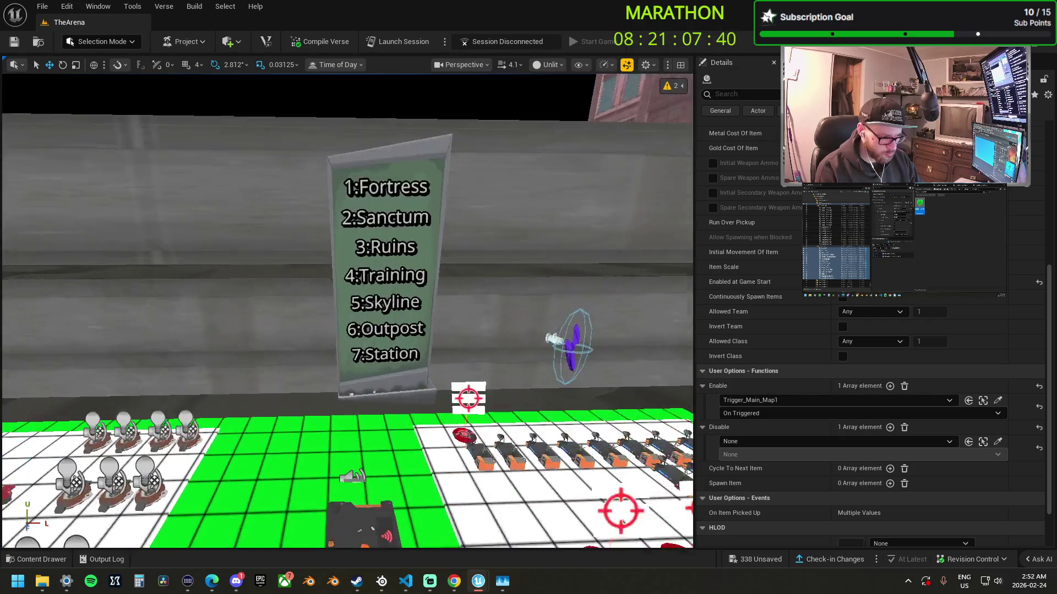
pyautogui.scroll(-8, 347, 311)
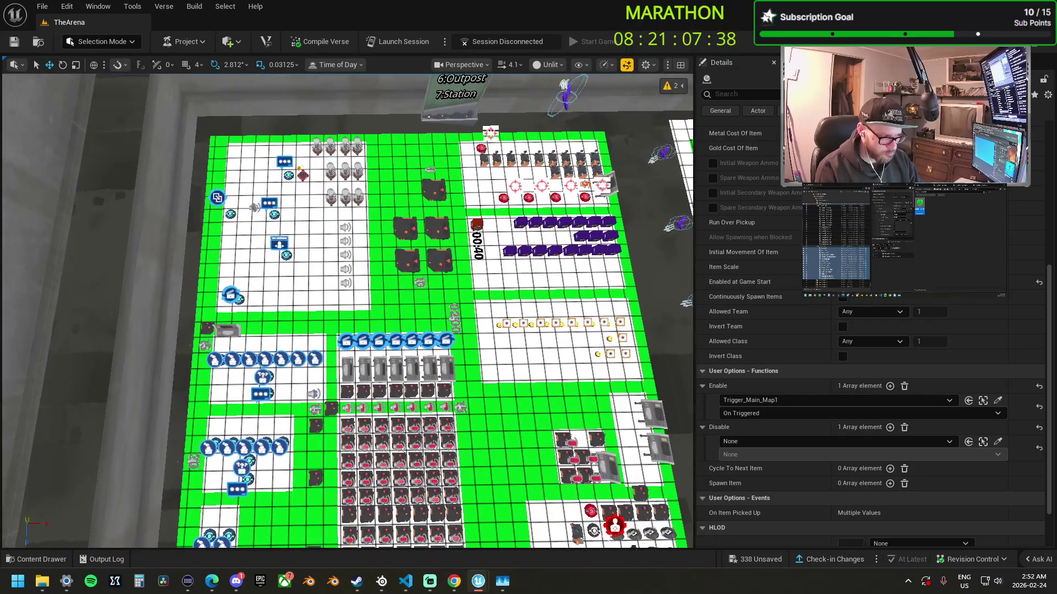
pyautogui.press('d')
pyautogui.press('a')
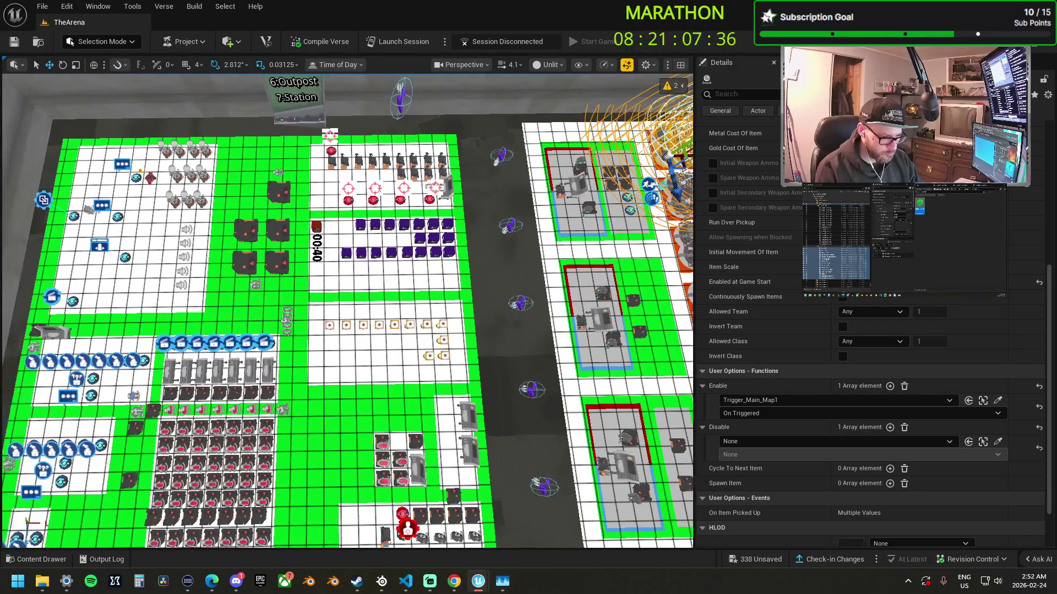
pyautogui.press('w')
pyautogui.press('a')
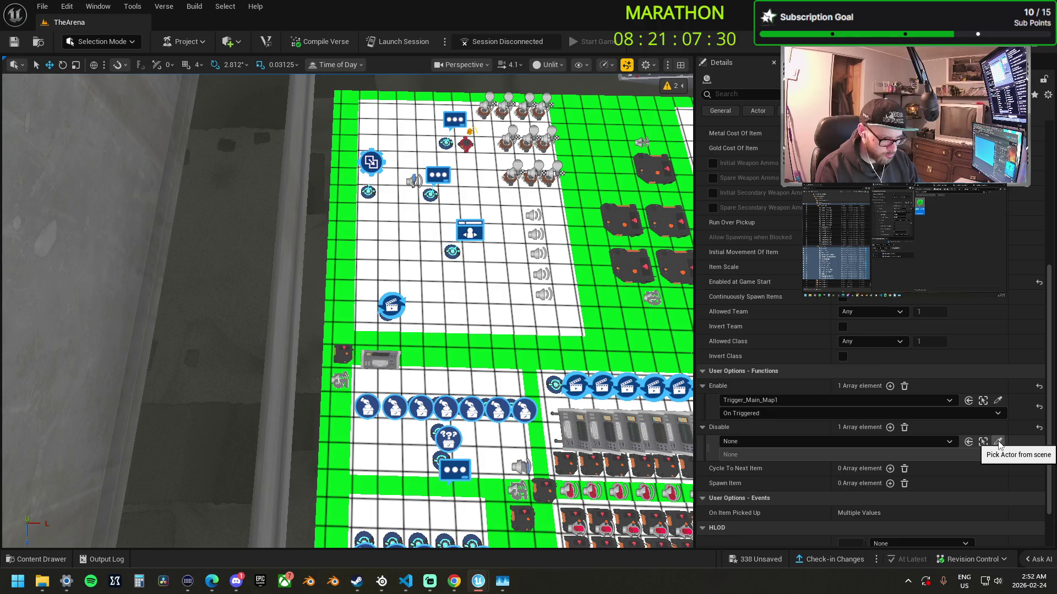
pyautogui.press('s')
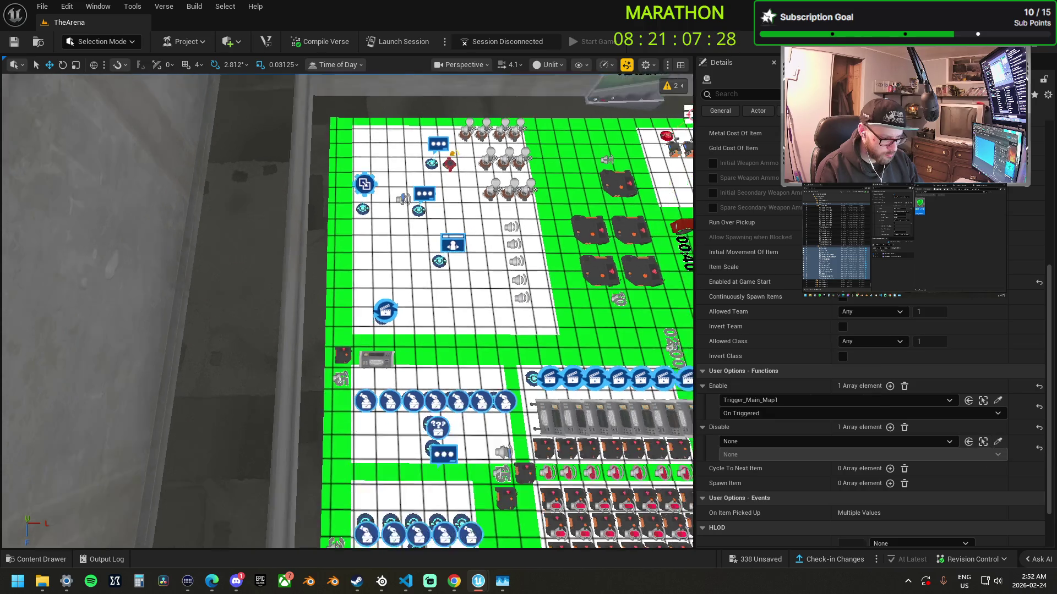
pyautogui.press('w')
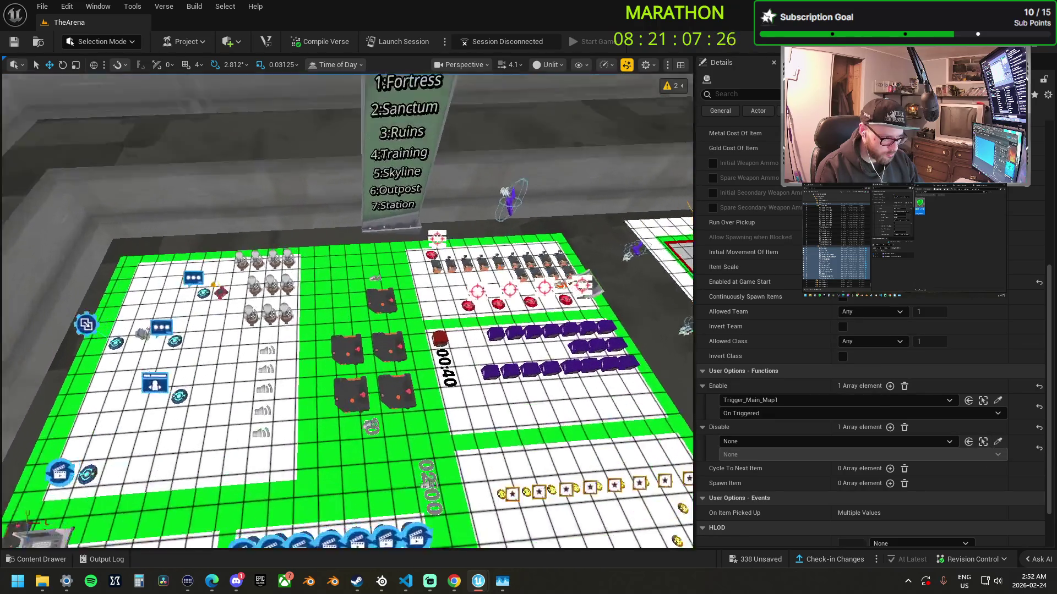
pyautogui.press('w')
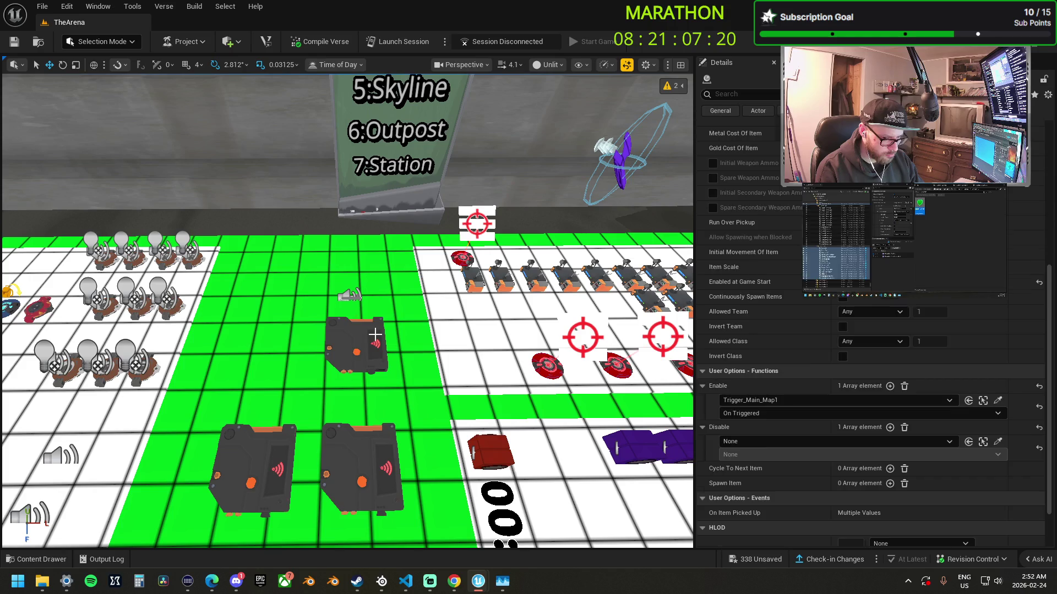
pyautogui.click(374, 334)
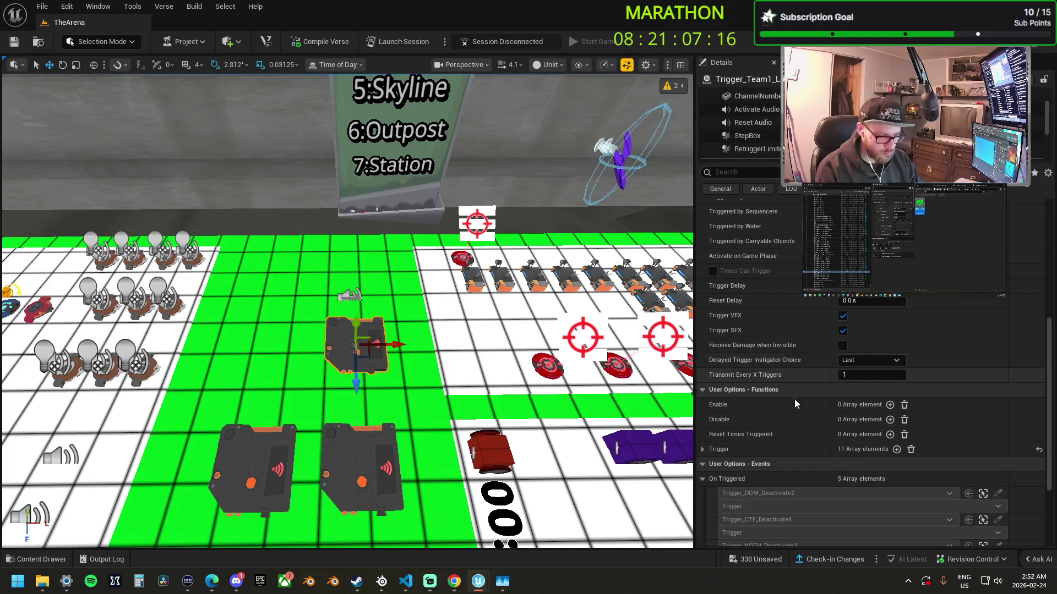
pyautogui.scroll(-4, 794, 401)
pyautogui.click(702, 379)
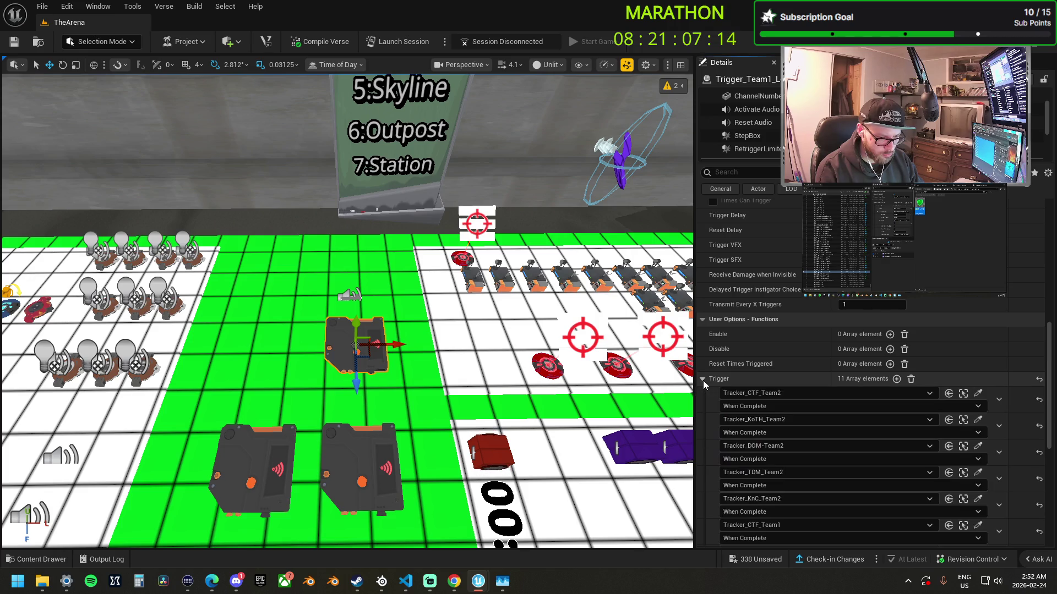
pyautogui.scroll(-5, 803, 402)
pyautogui.scroll(-6, 803, 401)
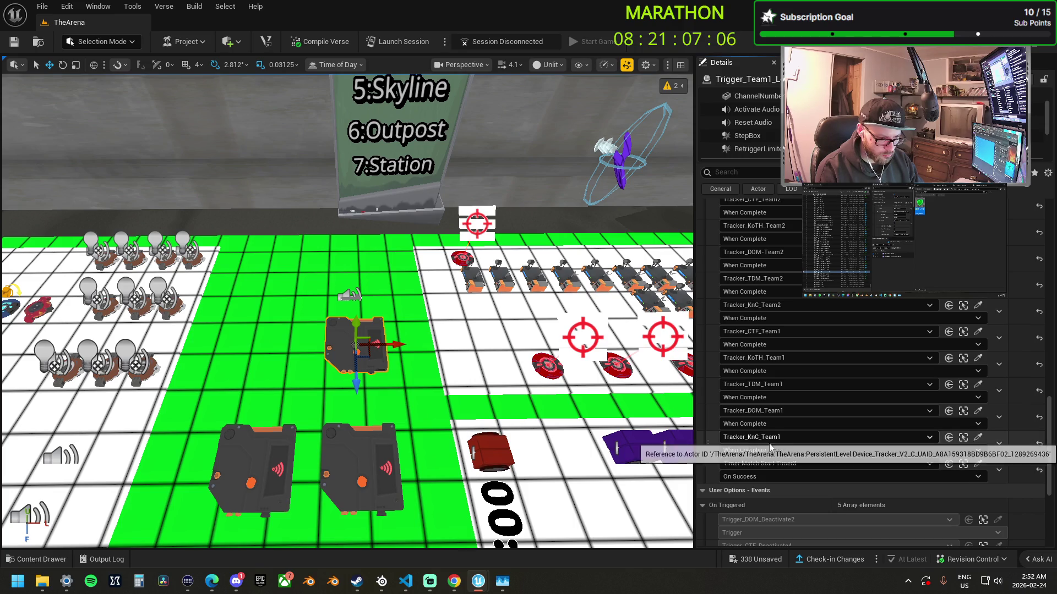
pyautogui.scroll(-5, 347, 310)
pyautogui.scroll(-3, 435, 343)
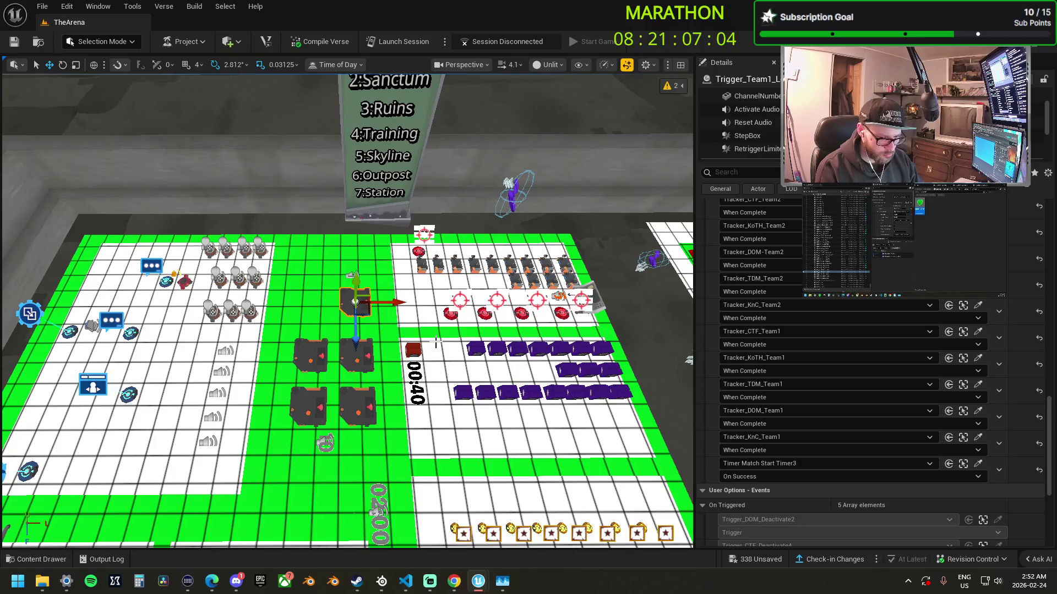
pyautogui.hotkey('ctrl', 'z')
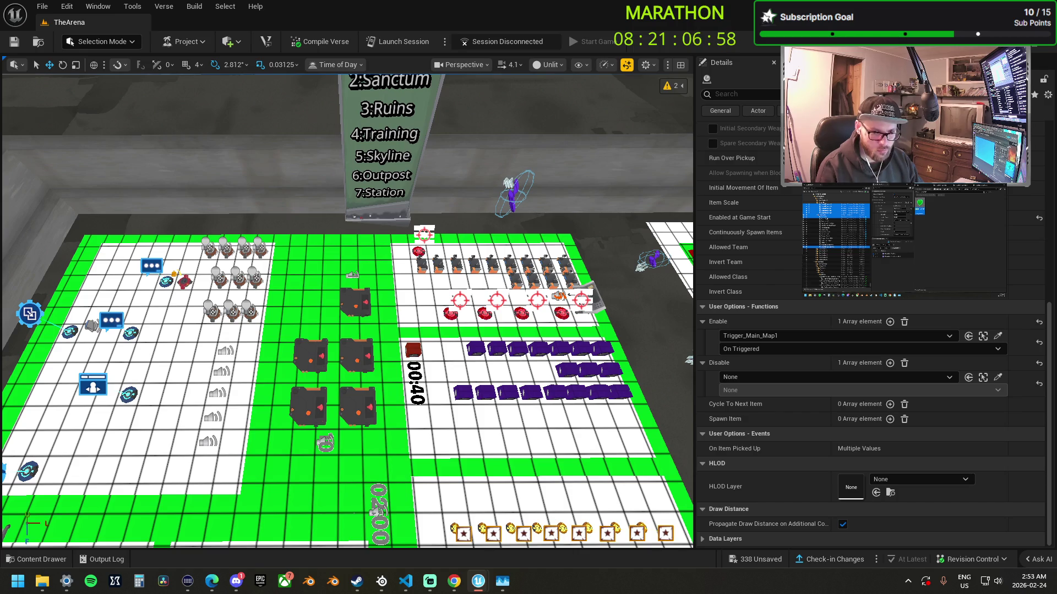
pyautogui.hotkey('ctrl', 'z')
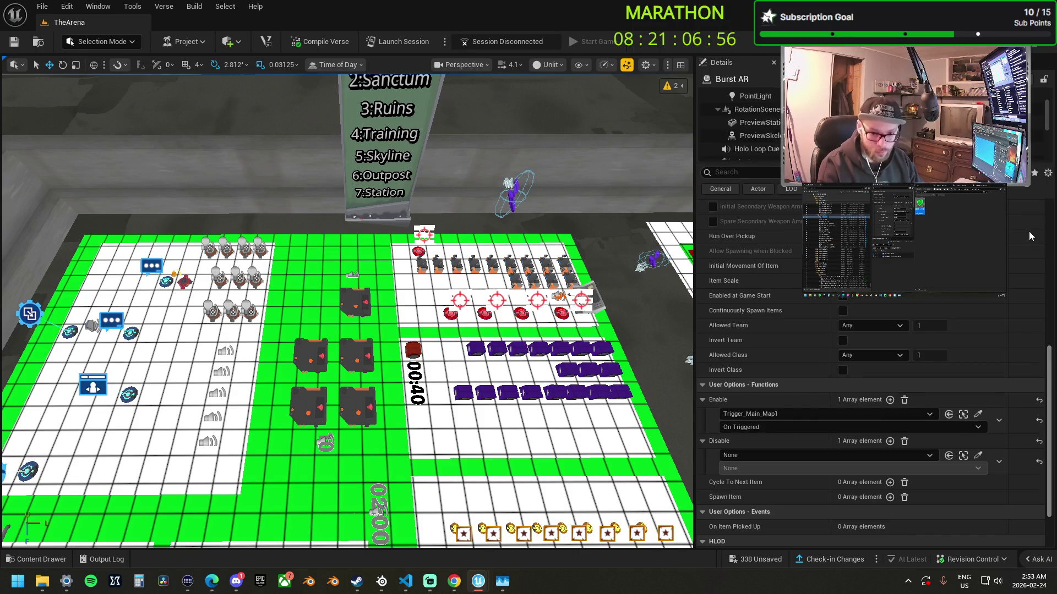
# - Bind Disable to Trigger_Team1_Lose2's On Triggered event, then inspect that trigger and its neighbour
pyautogui.hotkey('ctrl', 'z')
pyautogui.click(998, 377)
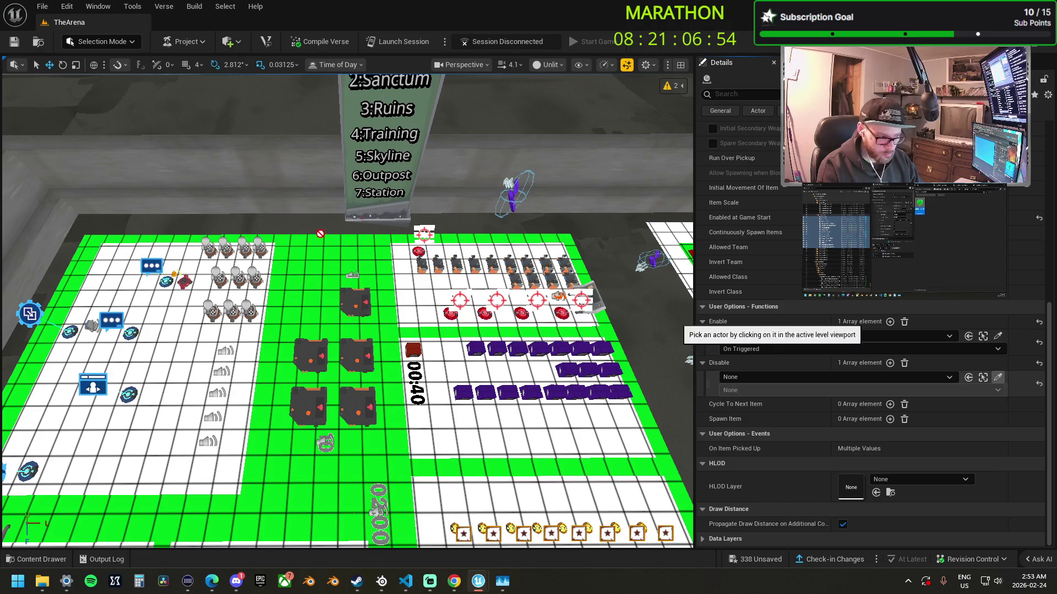
pyautogui.click(360, 308)
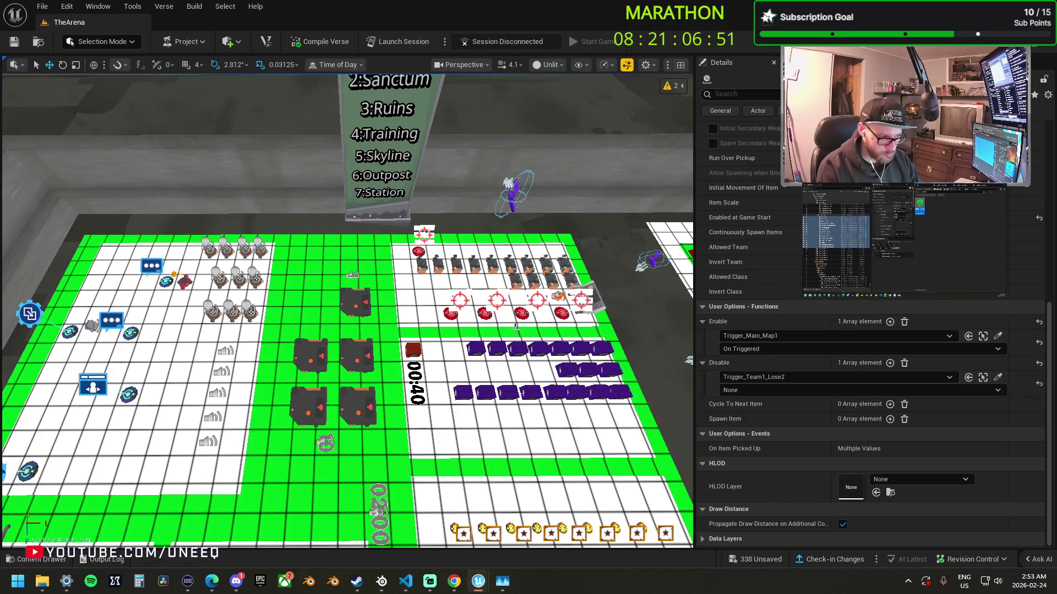
pyautogui.click(735, 389)
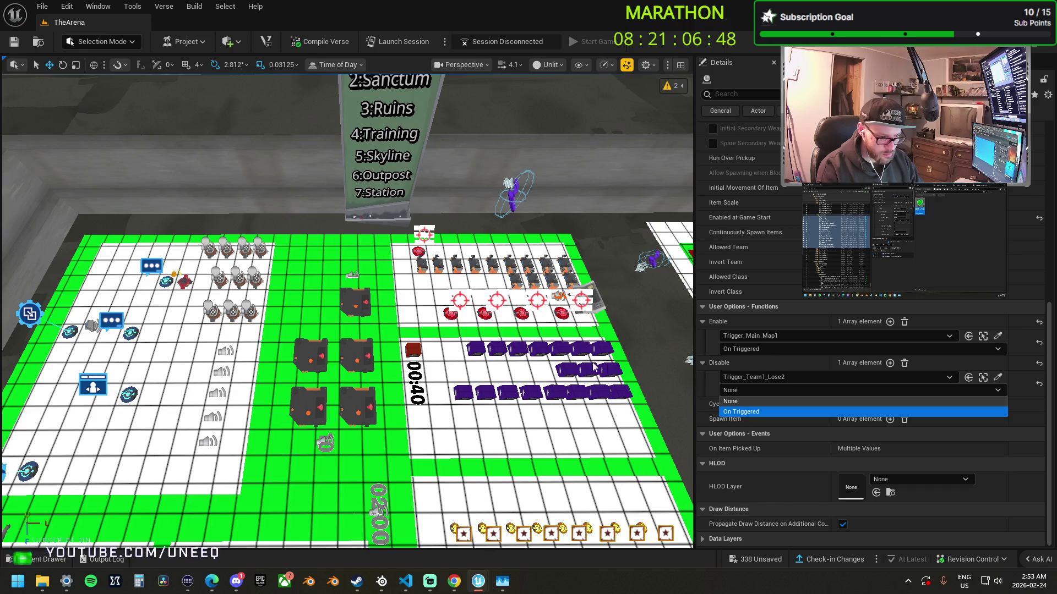
pyautogui.press('Return')
pyautogui.click(355, 300)
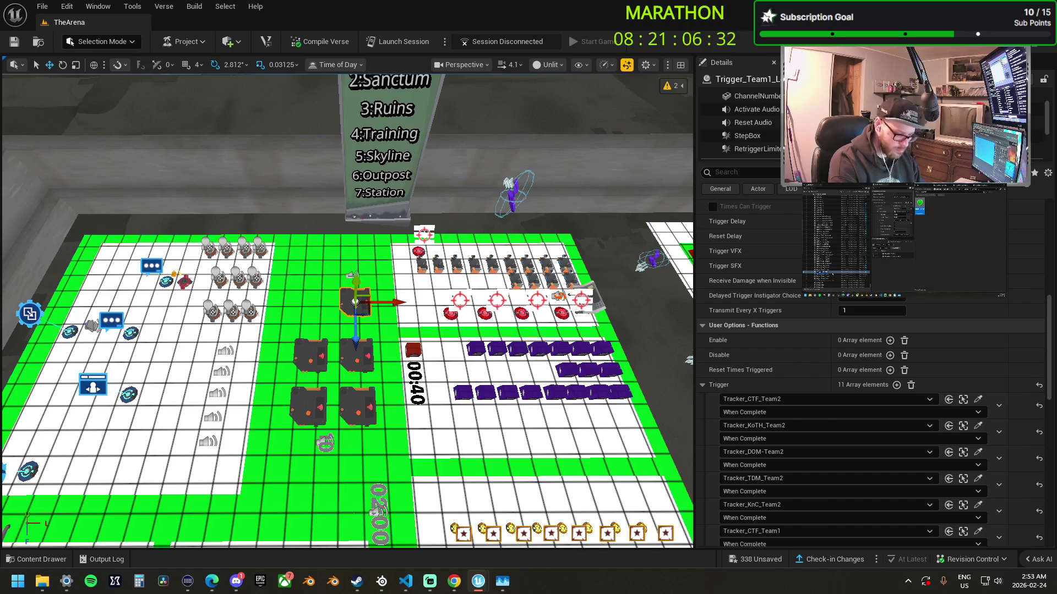
pyautogui.click(836, 261)
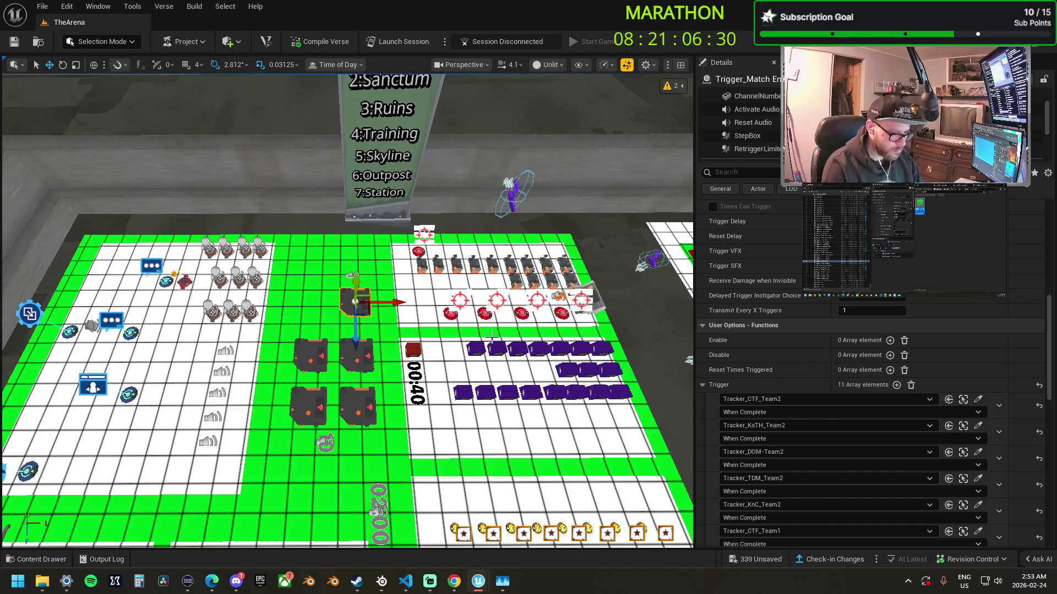
# - Nudge the Veiled Precision SMG item spawner slightly to the left in the arena
pyautogui.scroll(-5, 750, 431)
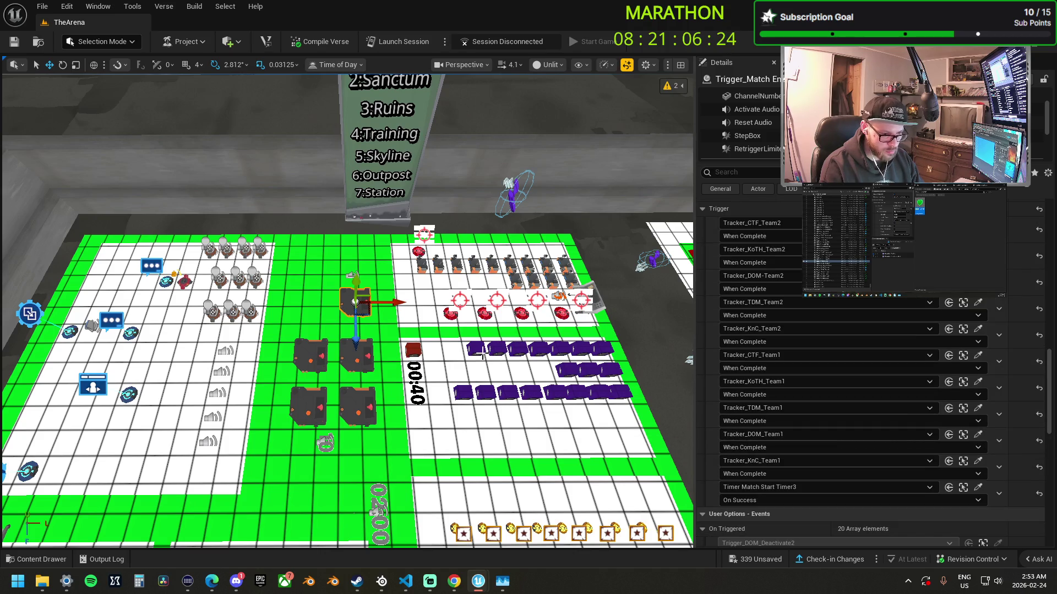
pyautogui.scroll(-6, 810, 453)
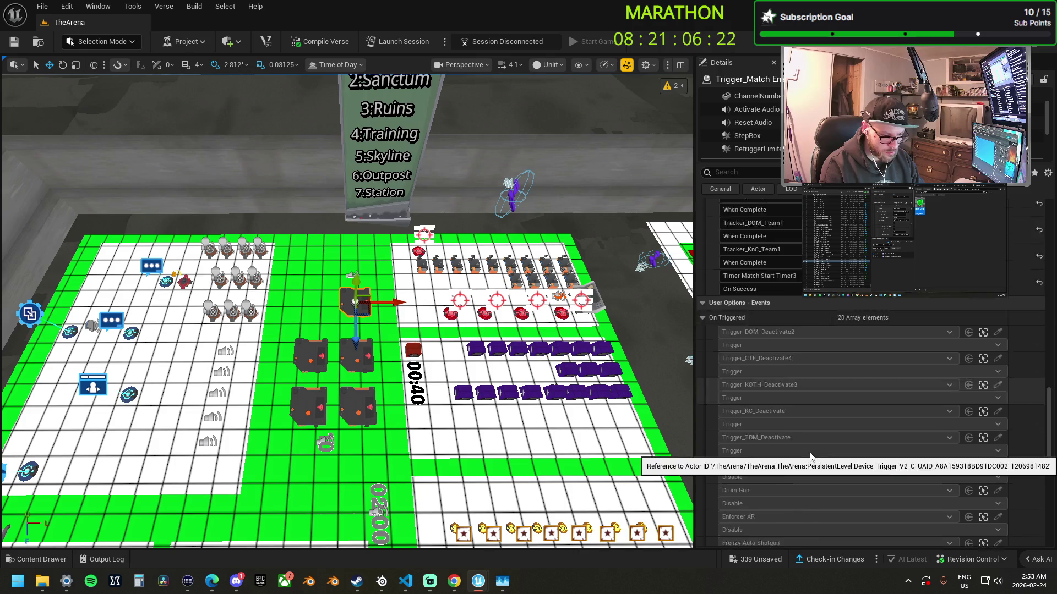
pyautogui.scroll(-10, 810, 455)
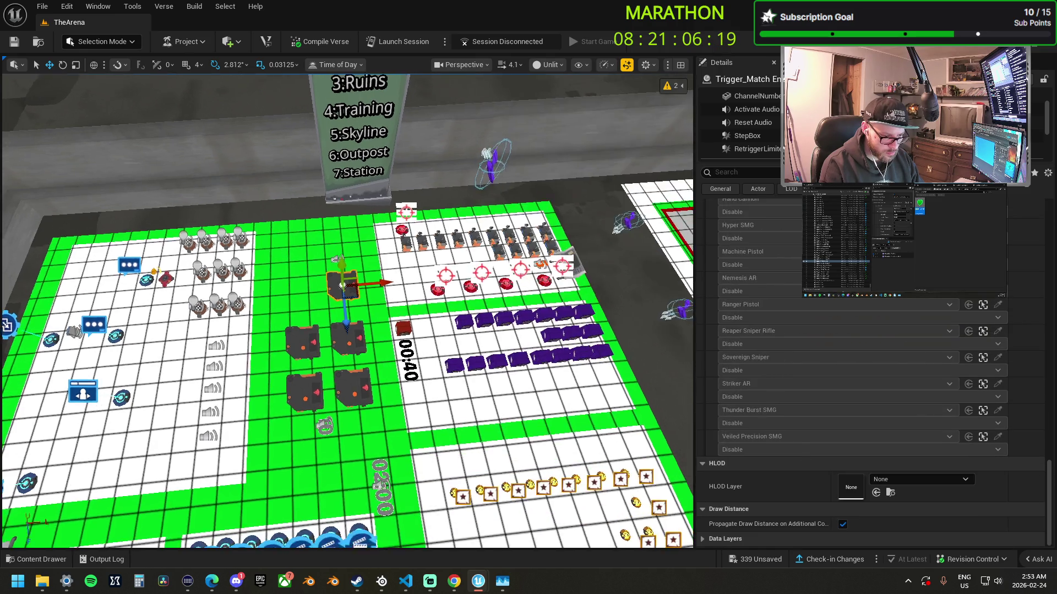
pyautogui.moveTo(496, 386); pyautogui.dragTo(297, 369)
pyautogui.click(443, 273)
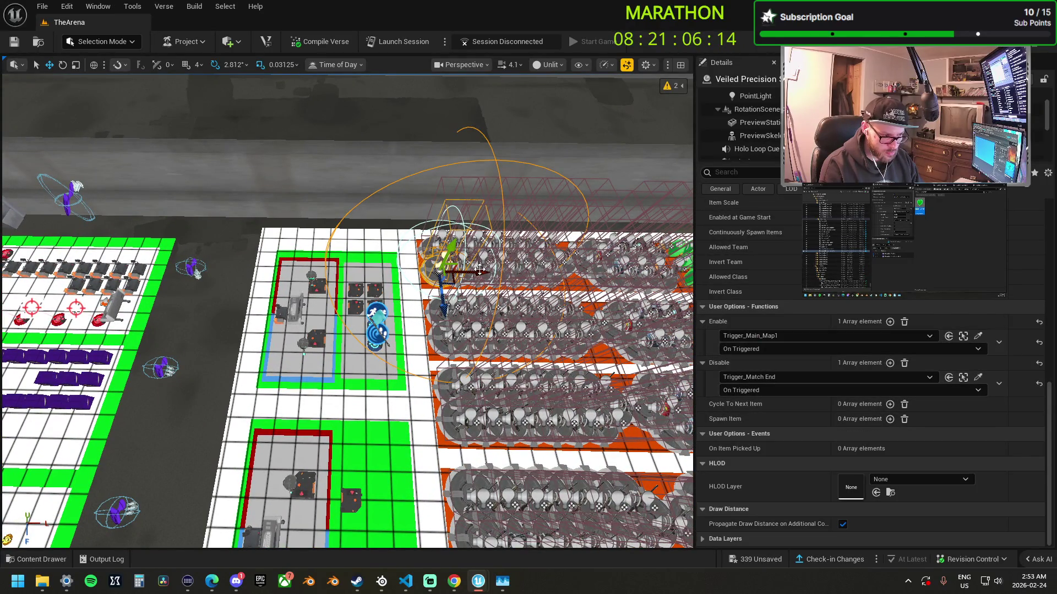
pyautogui.moveTo(480, 270); pyautogui.dragTo(417, 258)
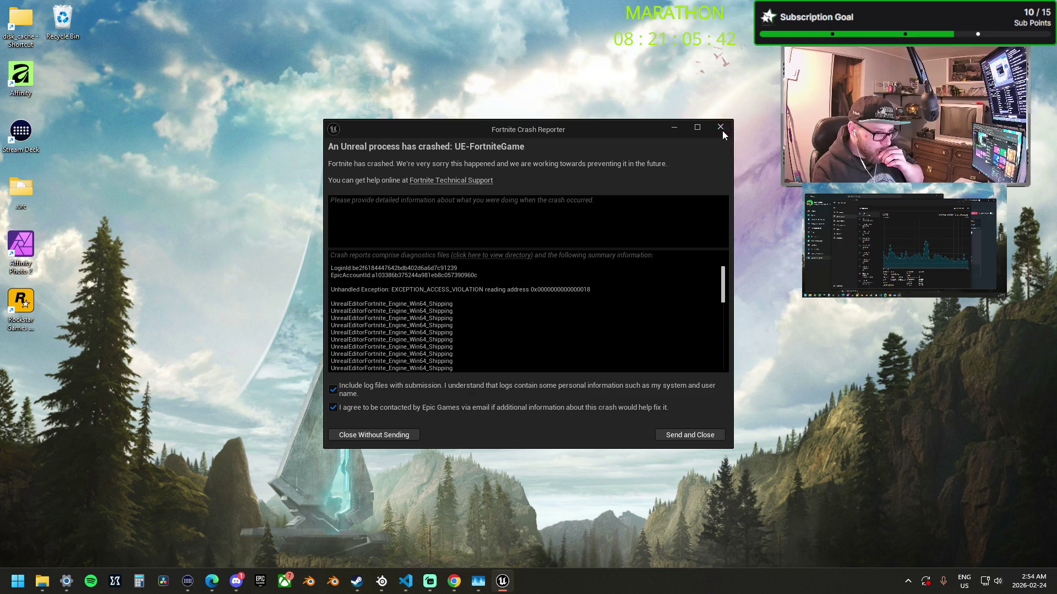
# - Close the Fortnite Crash Reporter window showing the access-violation error
pyautogui.click(722, 130)
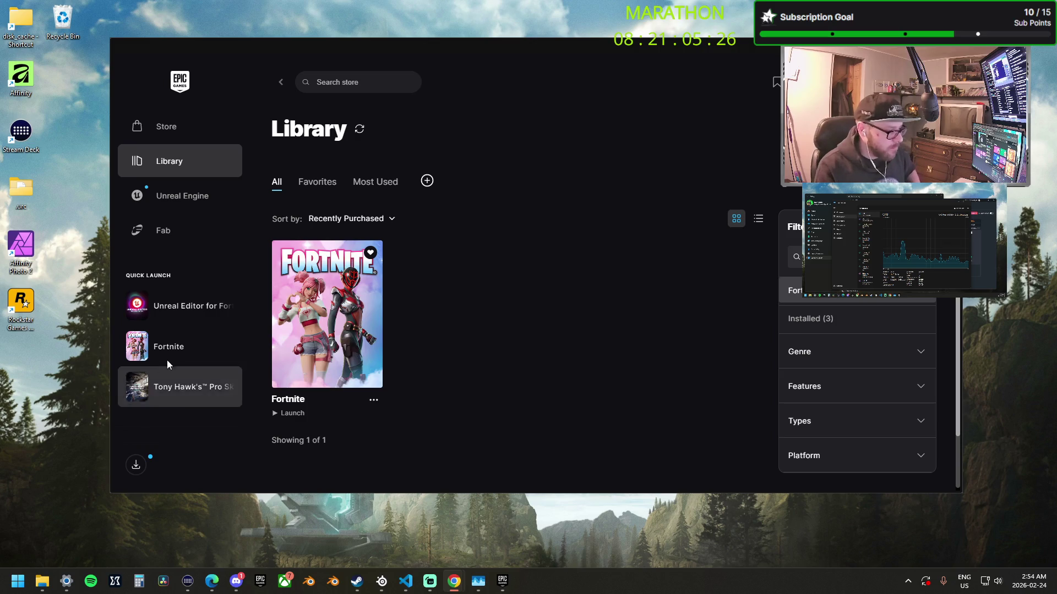
# - Relaunch Unreal Editor for Fortnite from Quick Launch in the Epic Games Launcher Library
pyautogui.click(186, 308)
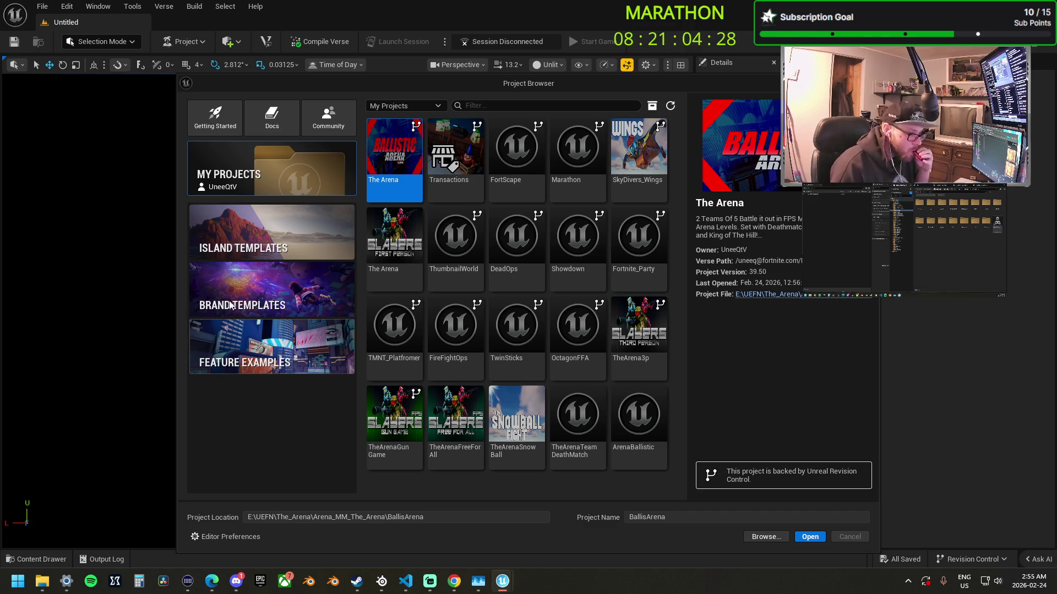
# - Open The Arena project from My Projects in the Project Browser
pyautogui.click(809, 537)
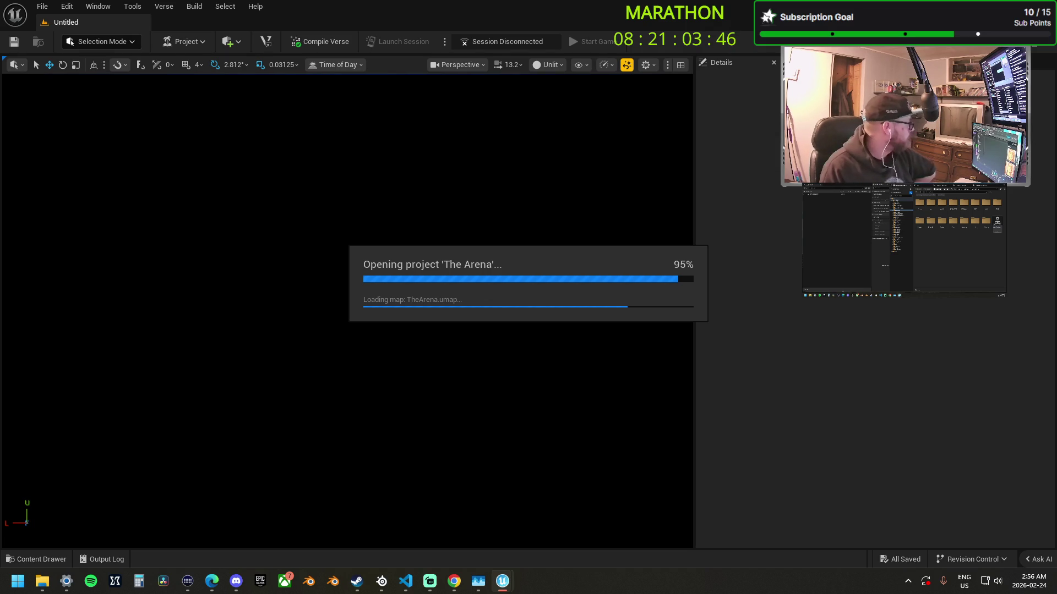
# - Switch to the web browser while the TheArena map finishes loading
pyautogui.hotkey('alt', 'Tab')
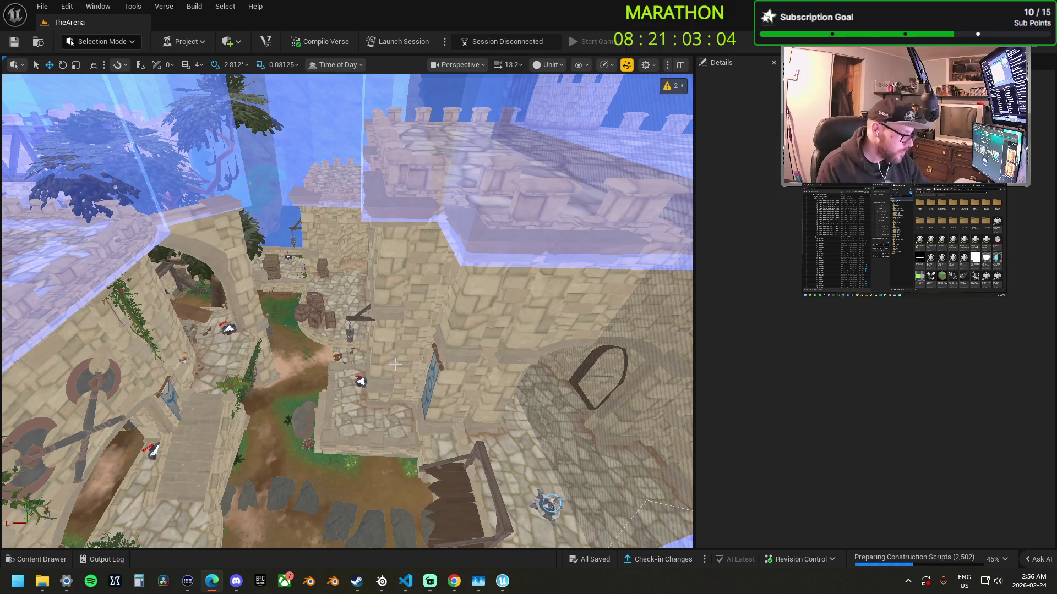
# - Look around the castle level, then use camera bookmarks 1 and 2 to return to the grid arena
pyautogui.moveTo(395, 364)
pyautogui.mouseDown()
pyautogui.moveTo(374, 364)
pyautogui.moveTo(374, 322)
pyautogui.mouseUp()
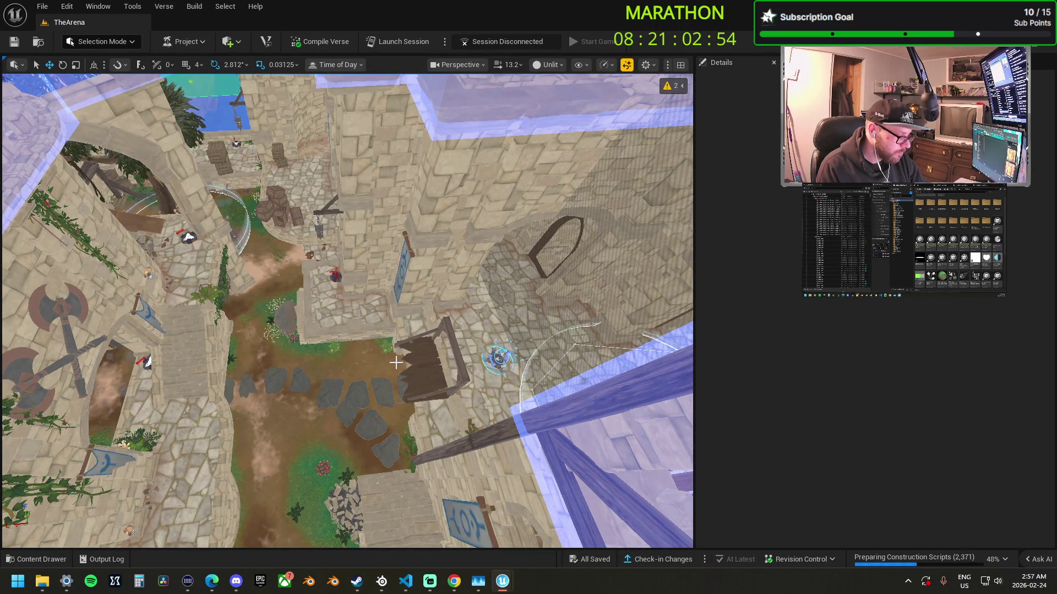
pyautogui.press('1')
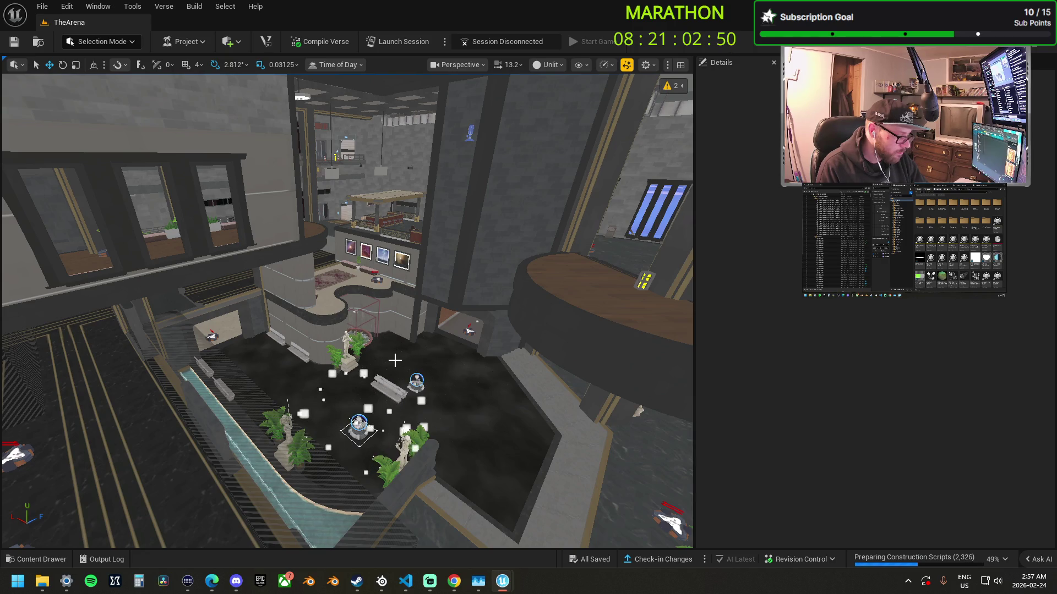
pyautogui.press('2')
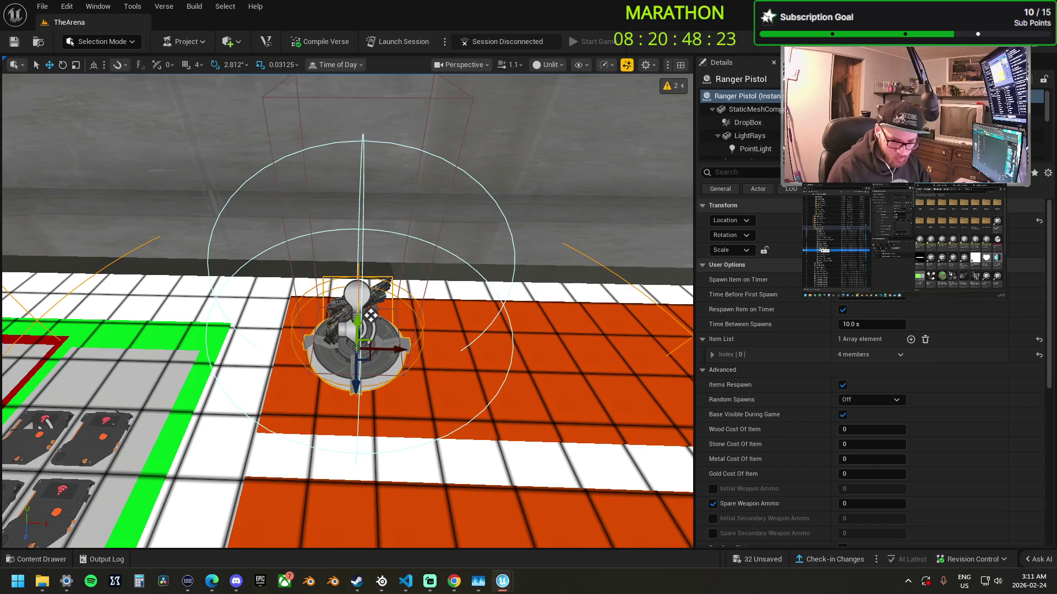
# - Set the Ranger Pistol spawner's Spare Weapon Ammo to 80, then clear the spawner selection
pyautogui.click(858, 503)
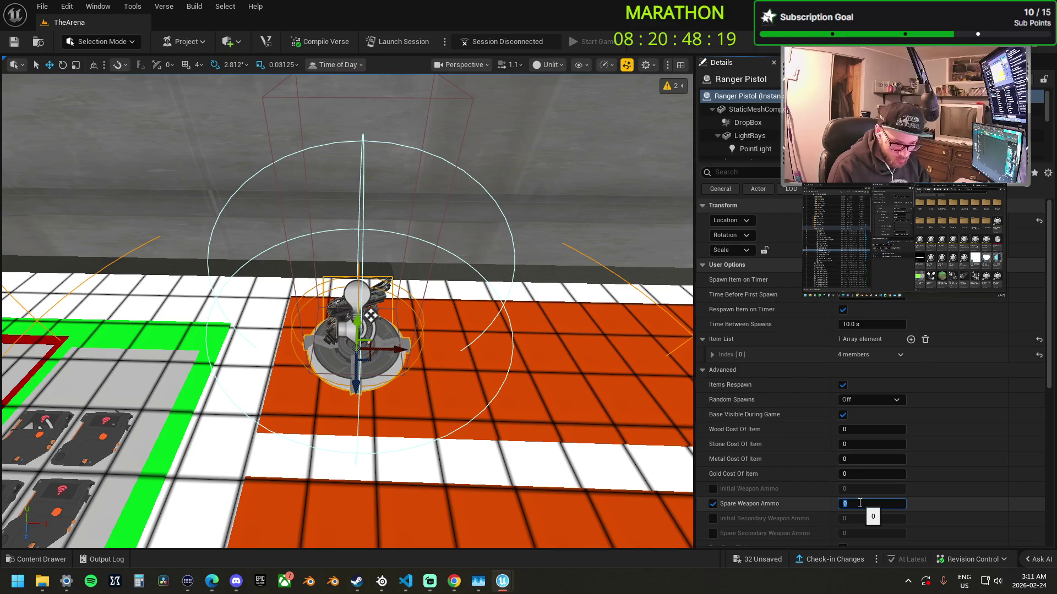
pyautogui.write('80')
pyautogui.press('Return')
pyautogui.press('Down')
pyautogui.press('Down')
pyautogui.press('Down')
pyautogui.press('Down')
pyautogui.press('Down')
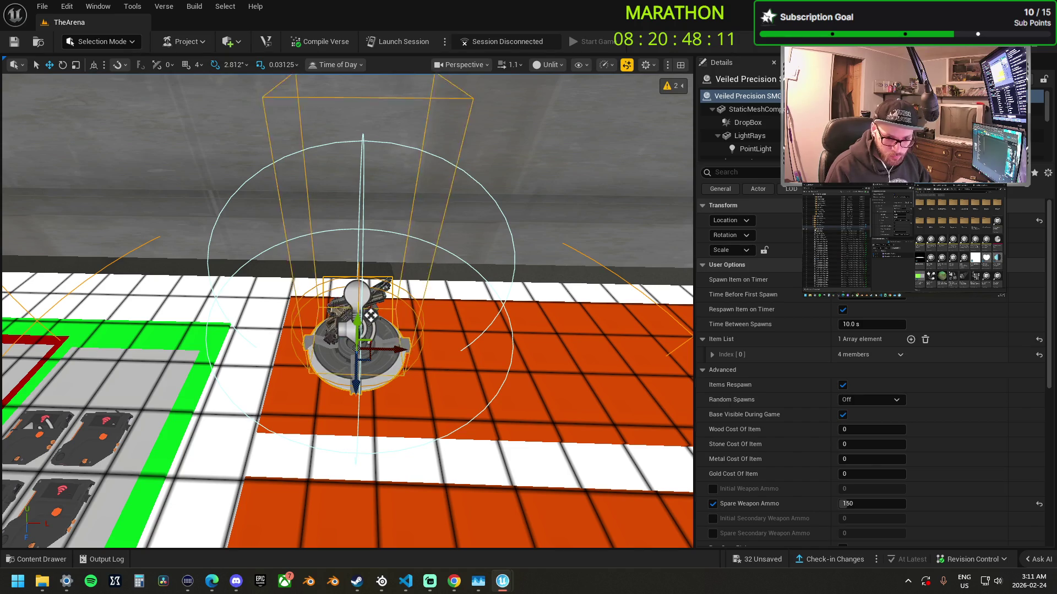
pyautogui.press('Escape')
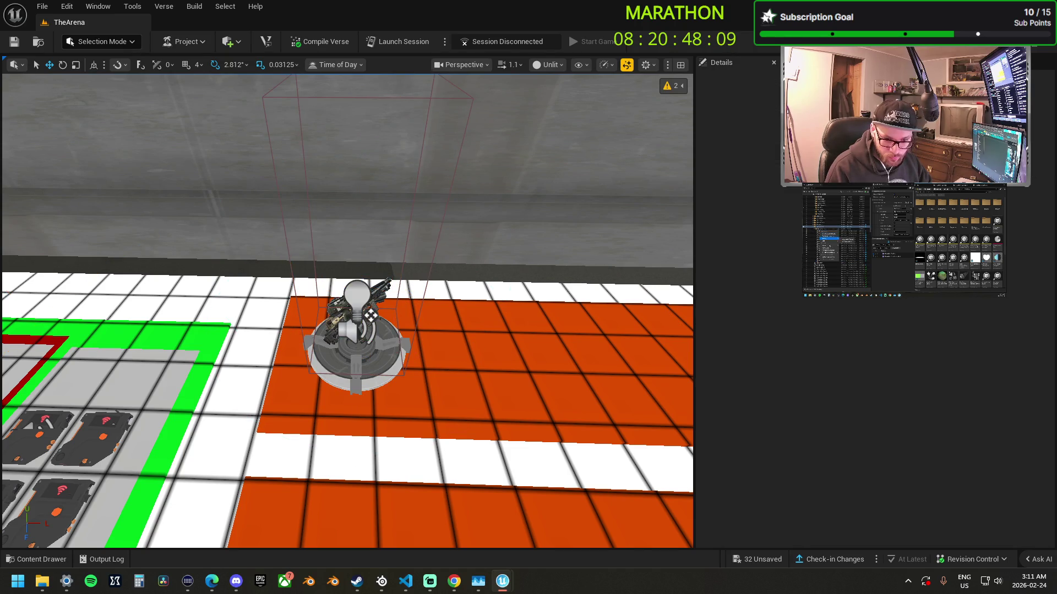
# - Place a FeralCorgi_BubbleGrenade item spawner under SandboxMap1, right of the pistol spawner on the orange floor
pyautogui.press('Up')
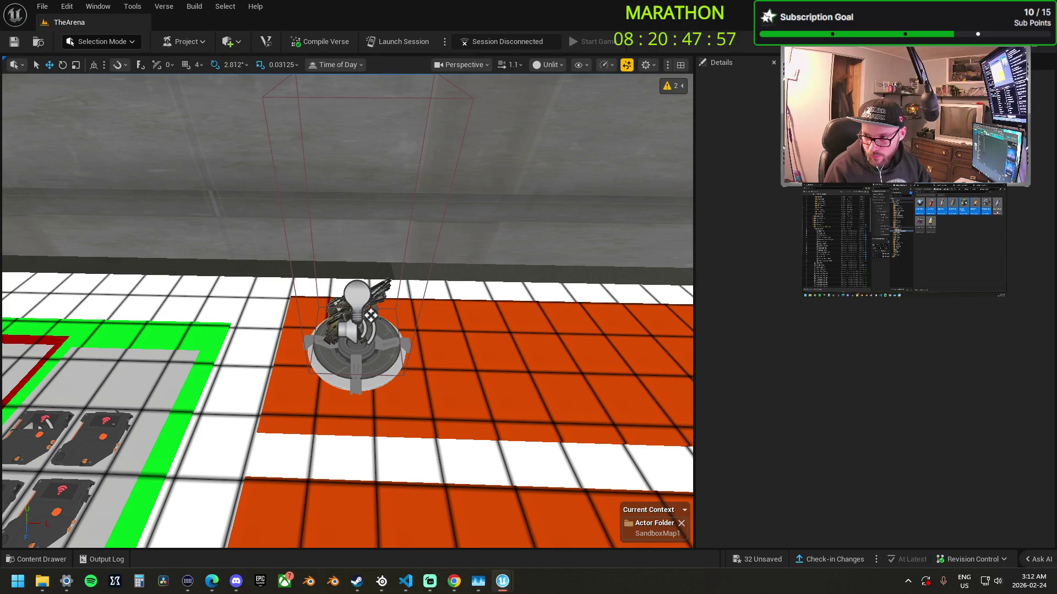
pyautogui.moveTo(1056, 418)
pyautogui.mouseDown()
pyautogui.moveTo(708, 405)
pyautogui.moveTo(566, 359)
pyautogui.moveTo(558, 339)
pyautogui.mouseUp()
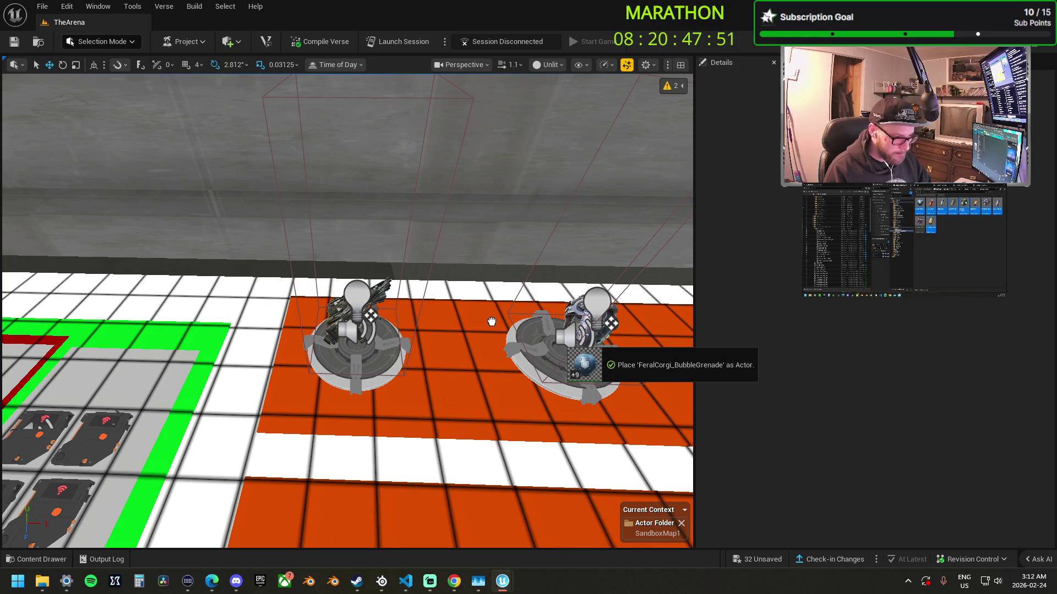
pyautogui.moveTo(494, 326); pyautogui.dragTo(494, 326)
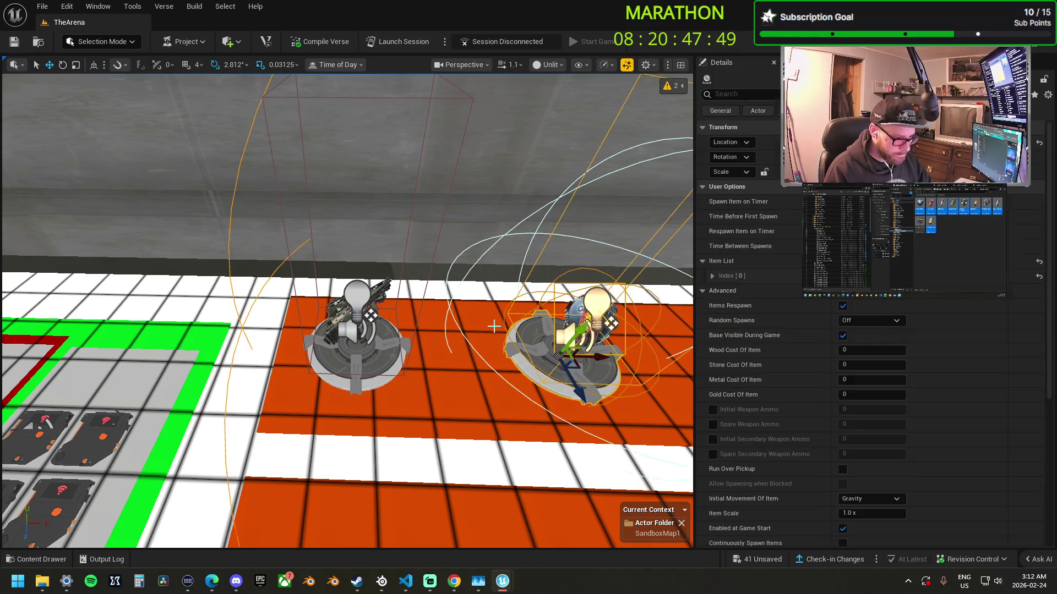
# - Focus on the Bubble Grenade spawner, expand its Item List Index [0], and place a HealPowerup beside it
pyautogui.press('f')
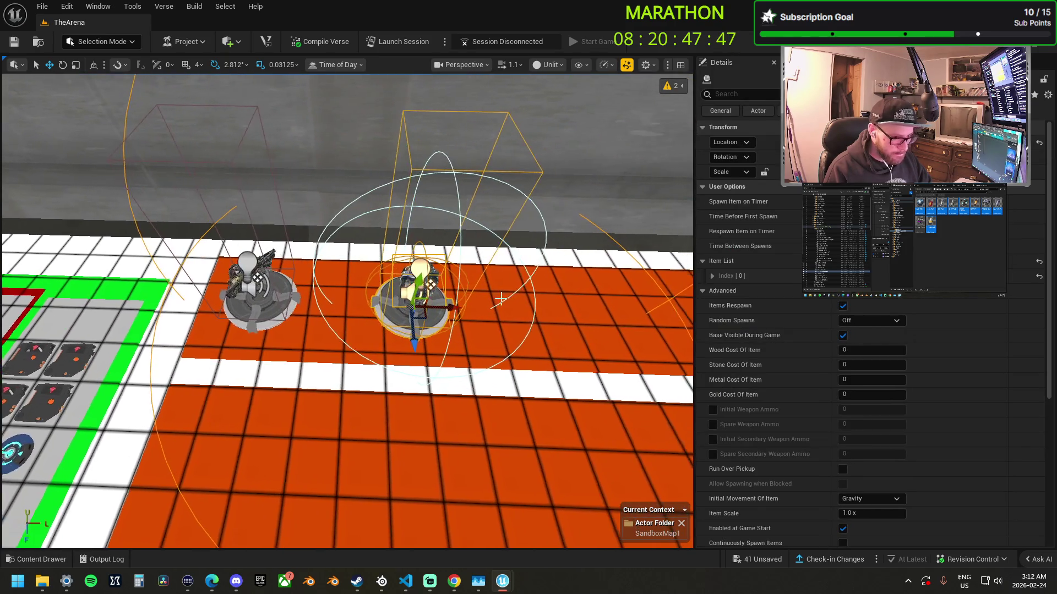
pyautogui.scroll(-3, 814, 441)
pyautogui.scroll(3, 814, 248)
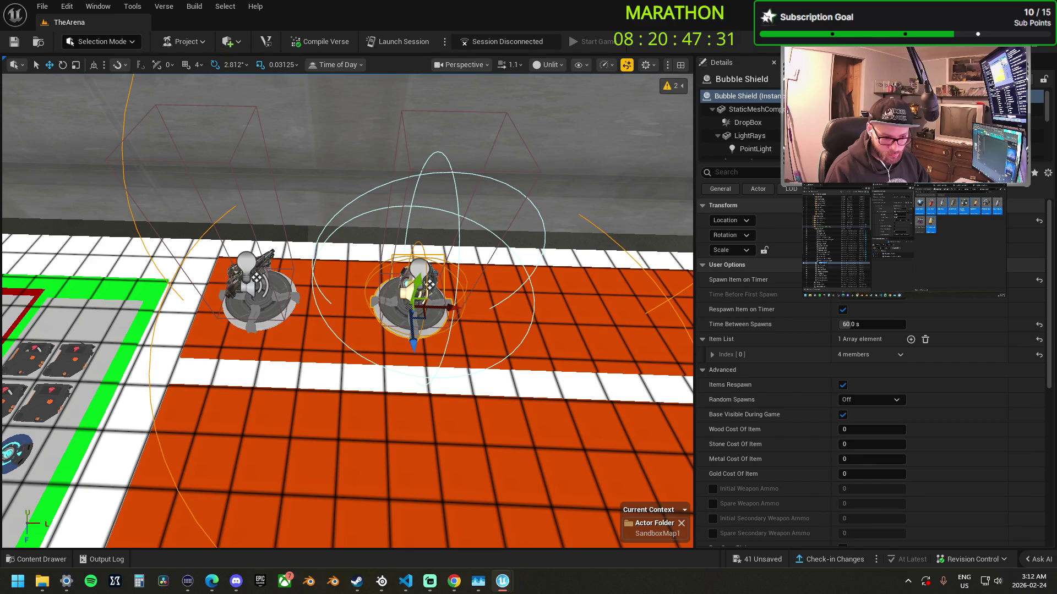
pyautogui.scroll(-2, 847, 491)
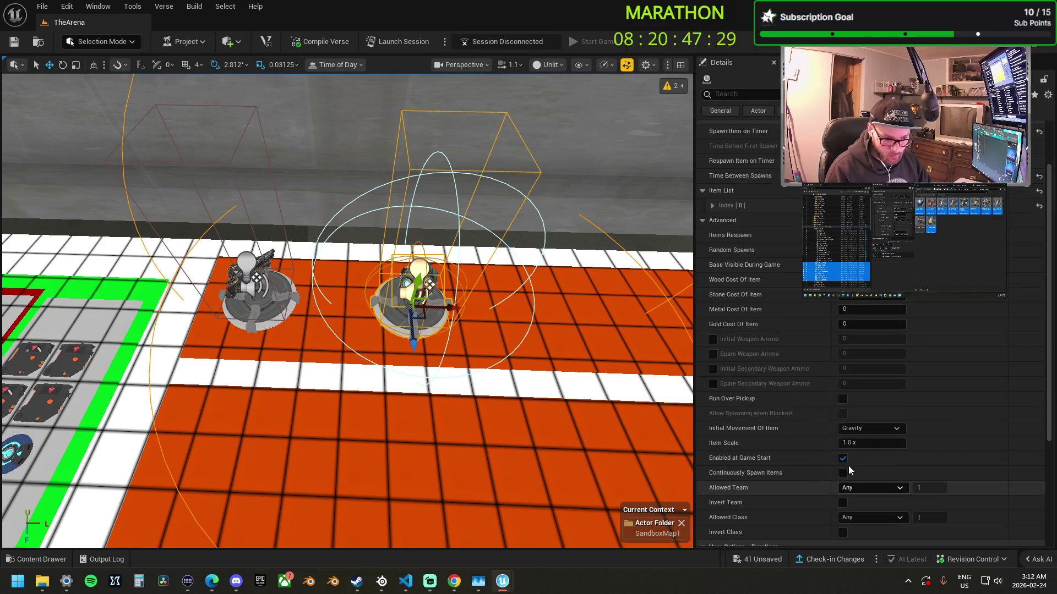
pyautogui.click(732, 241)
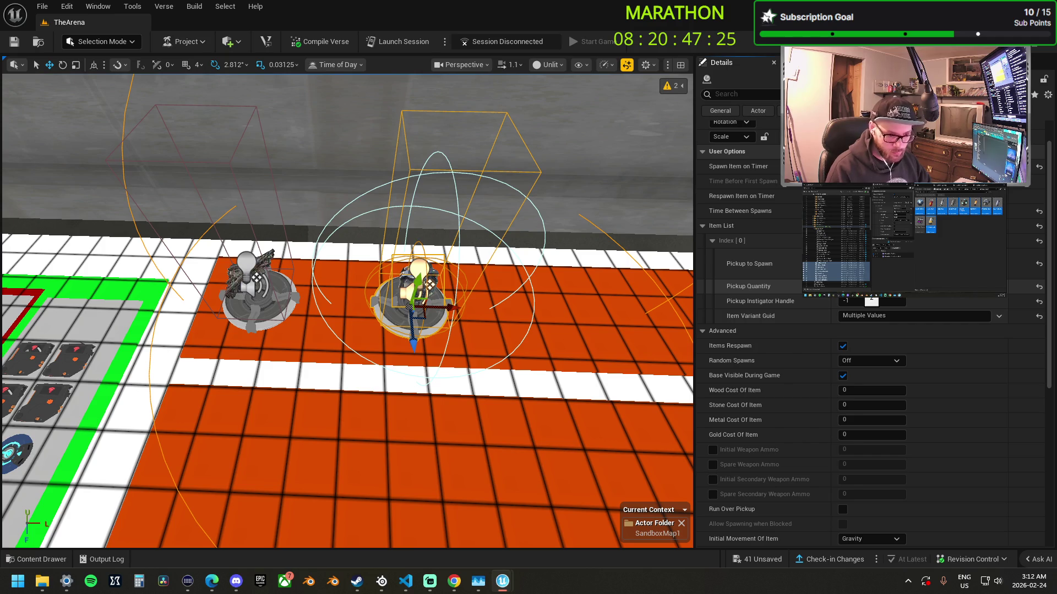
pyautogui.press('f')
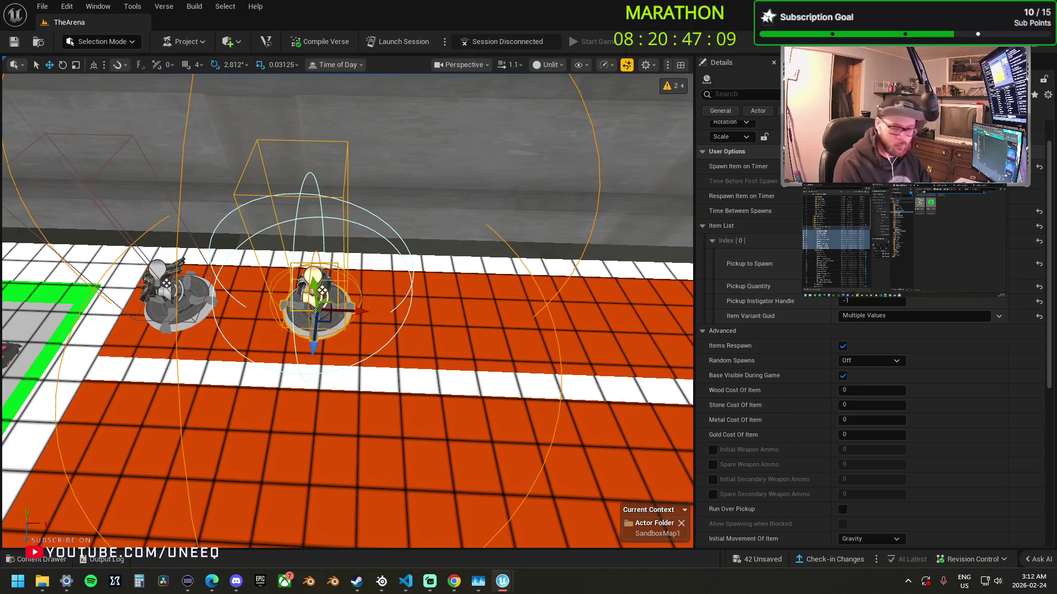
pyautogui.moveTo(1056, 302)
pyautogui.mouseDown()
pyautogui.moveTo(461, 300)
pyautogui.moveTo(514, 298)
pyautogui.mouseUp()
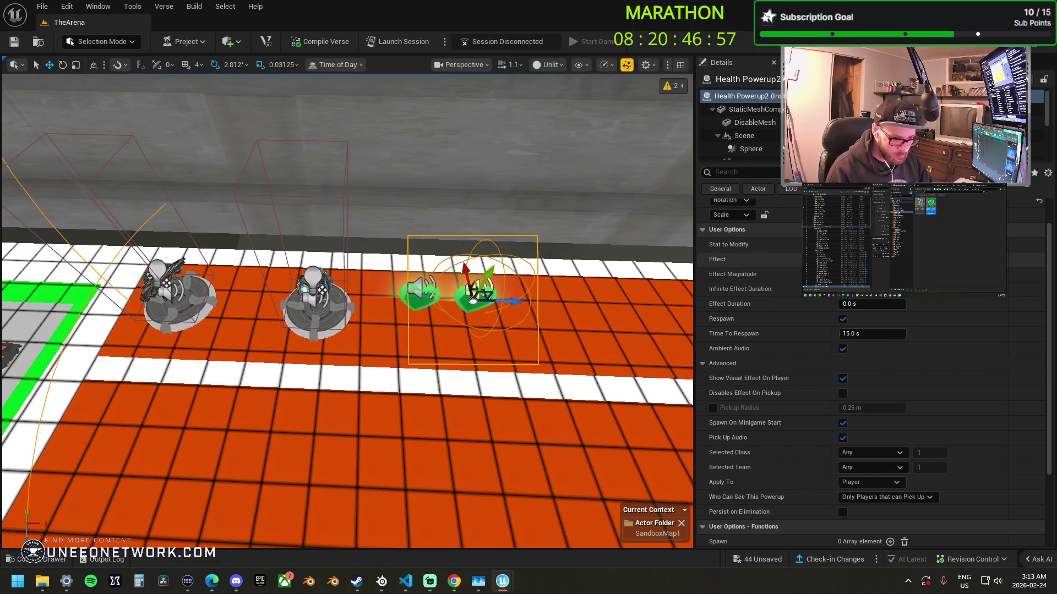
# - Switch one powerup to shield, confirm the new respawn time, and make both powerups visible to all players
pyautogui.click(869, 264)
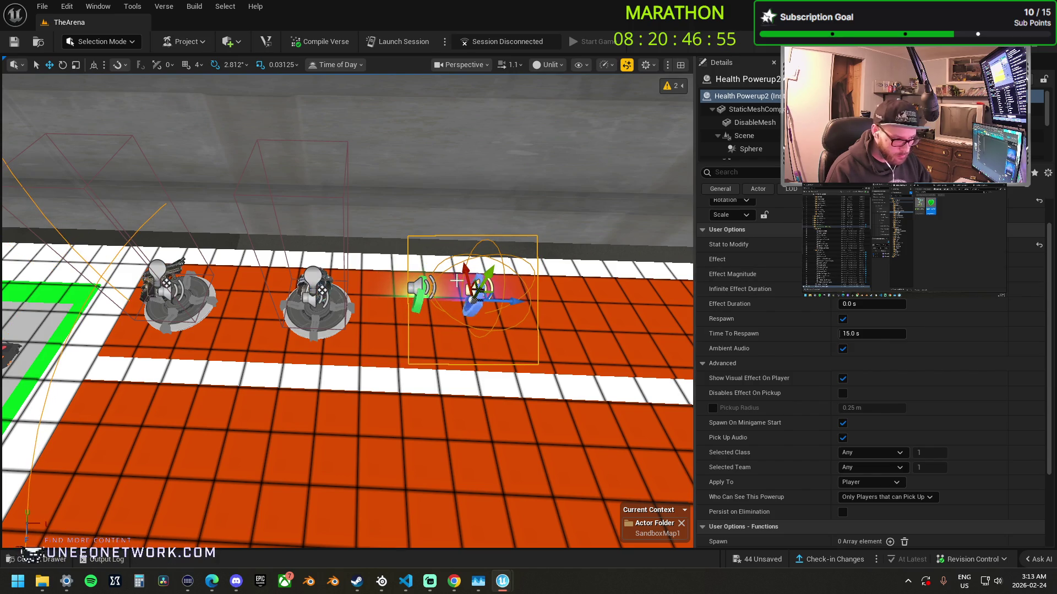
pyautogui.keyDown('ctrl'); pyautogui.click(418, 297); pyautogui.keyUp('ctrl')
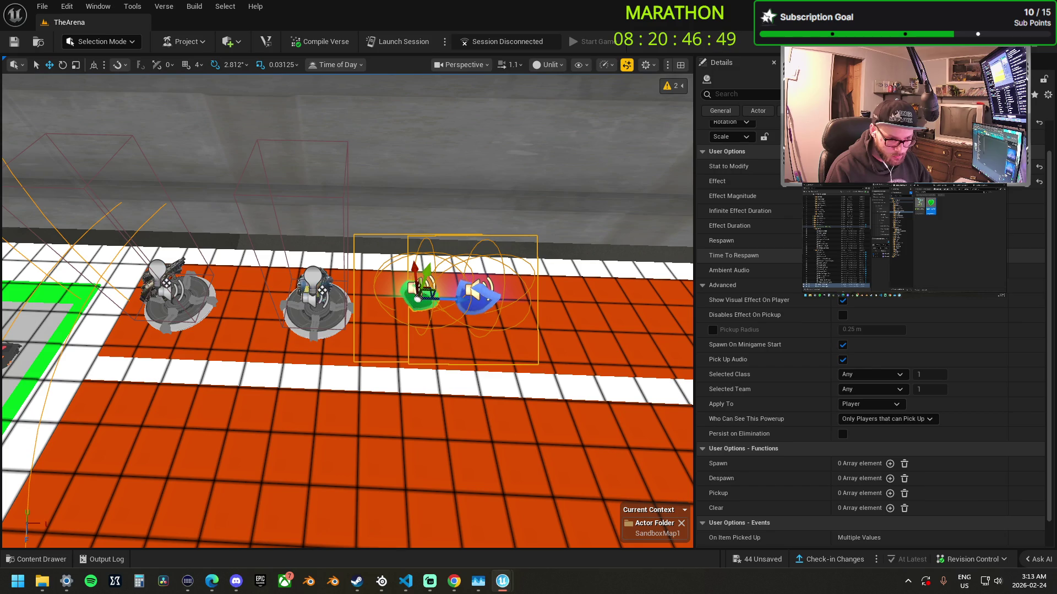
pyautogui.press('Return')
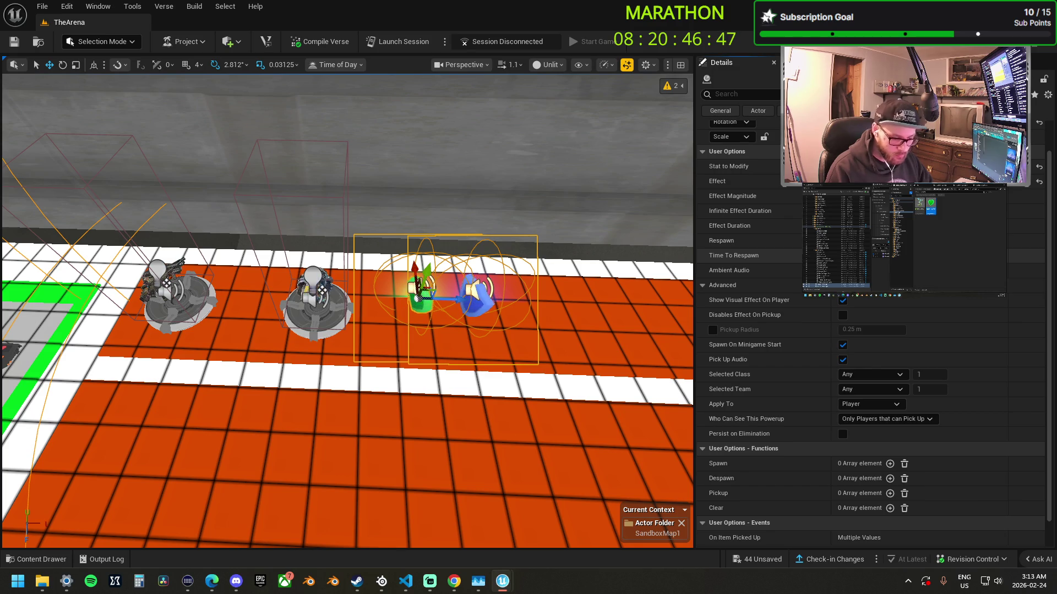
pyautogui.click(861, 420)
pyautogui.click(869, 441)
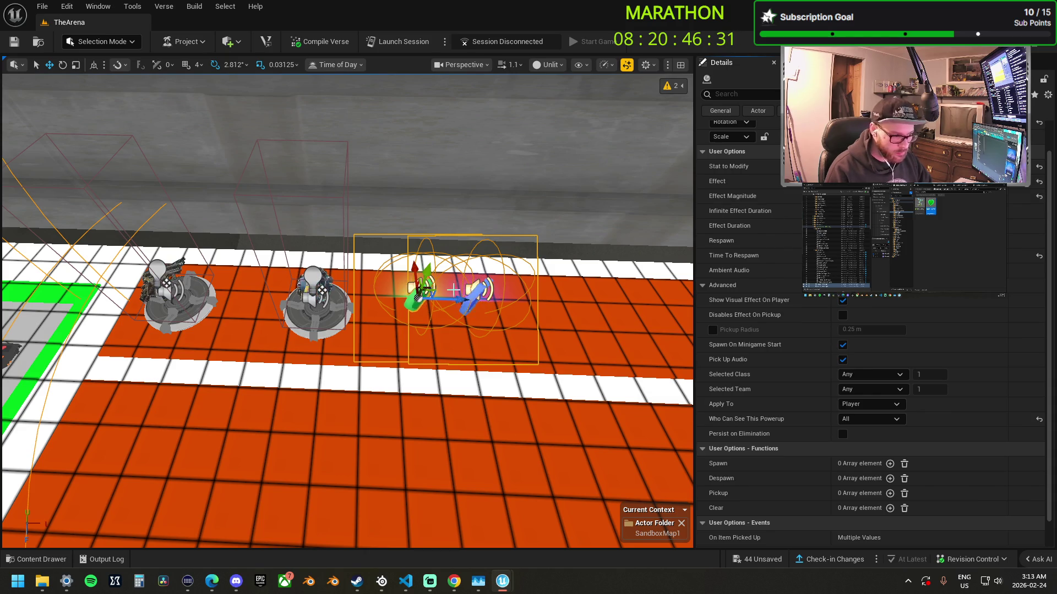
# - Slide the health and shield powerups left beside the two spawners, then select only Health Powerup2
pyautogui.scroll(-2, 347, 311)
pyautogui.moveTo(331, 269); pyautogui.dragTo(580, 268)
pyautogui.scroll(-8, 580, 268)
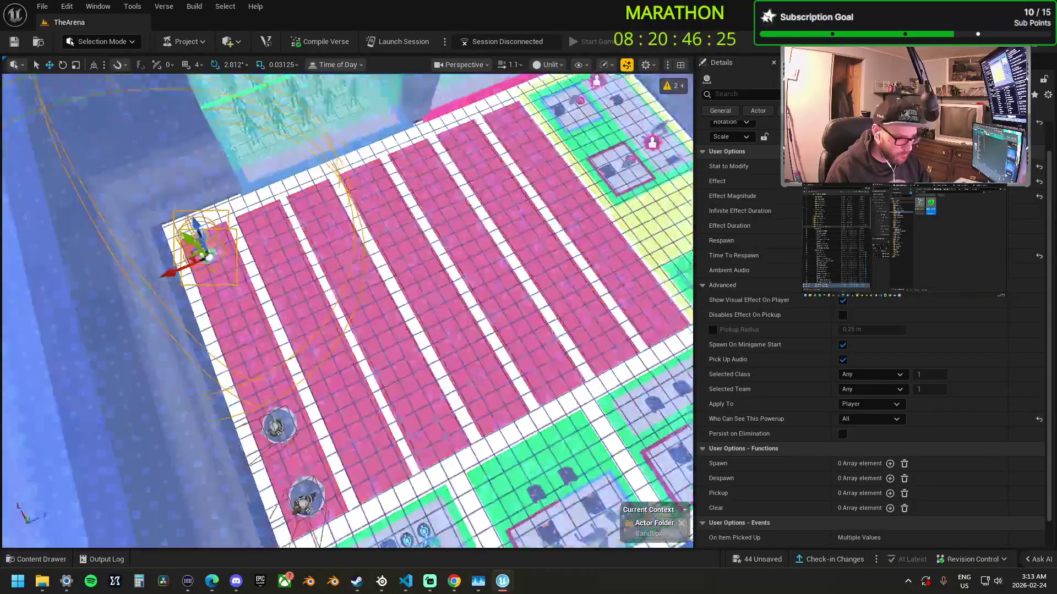
pyautogui.scroll(8, 347, 308)
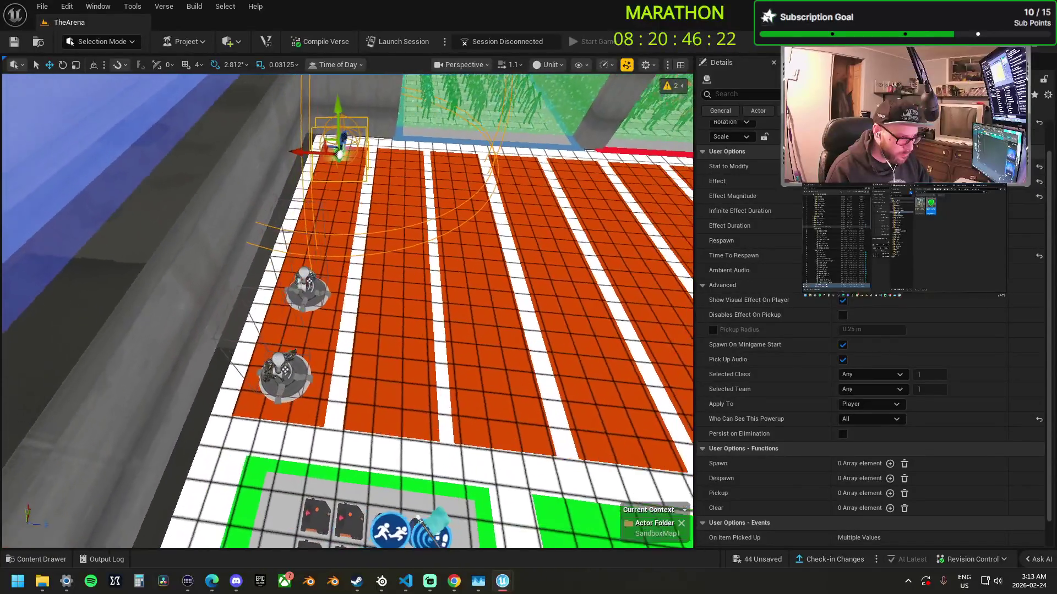
pyautogui.moveTo(347, 308)
pyautogui.mouseDown()
pyautogui.moveTo(413, 264)
pyautogui.moveTo(457, 272)
pyautogui.mouseUp()
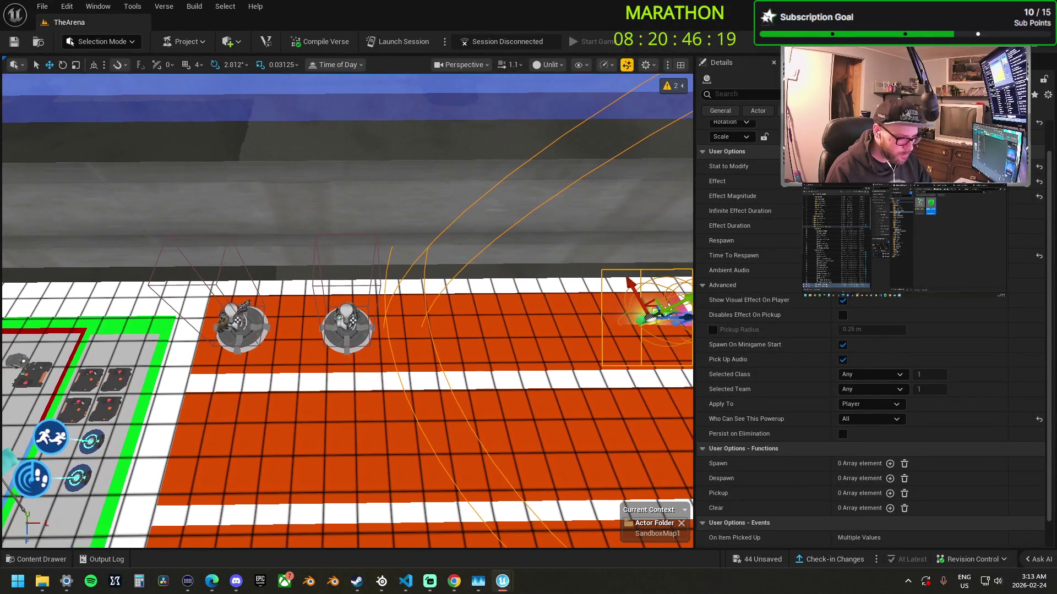
pyautogui.moveTo(674, 315); pyautogui.dragTo(545, 314)
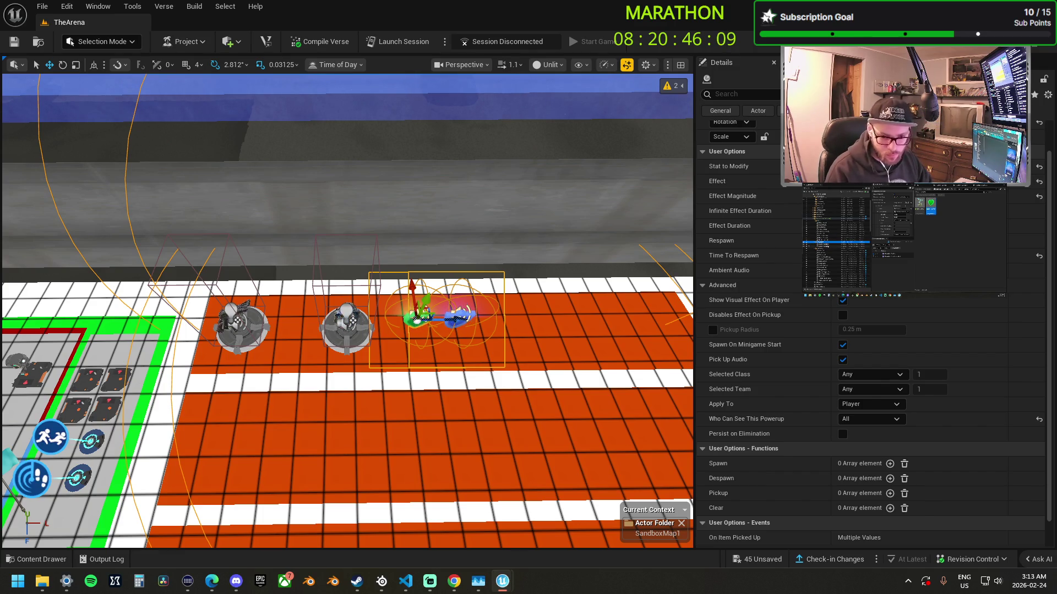
pyautogui.click(457, 318)
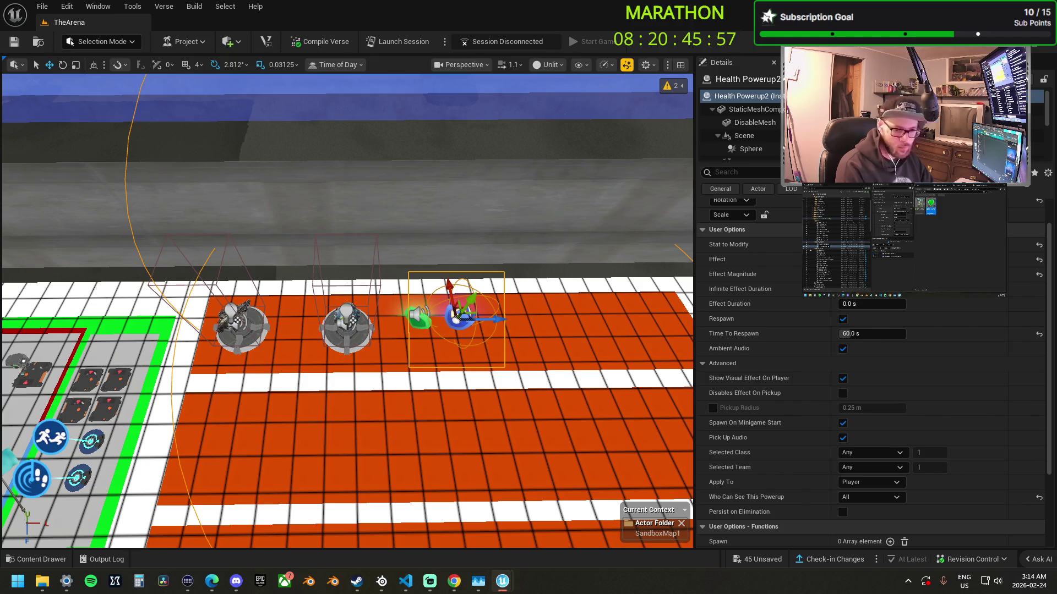
# - Select the Enforcer AR item spawner, then clear the selection
pyautogui.click(240, 325)
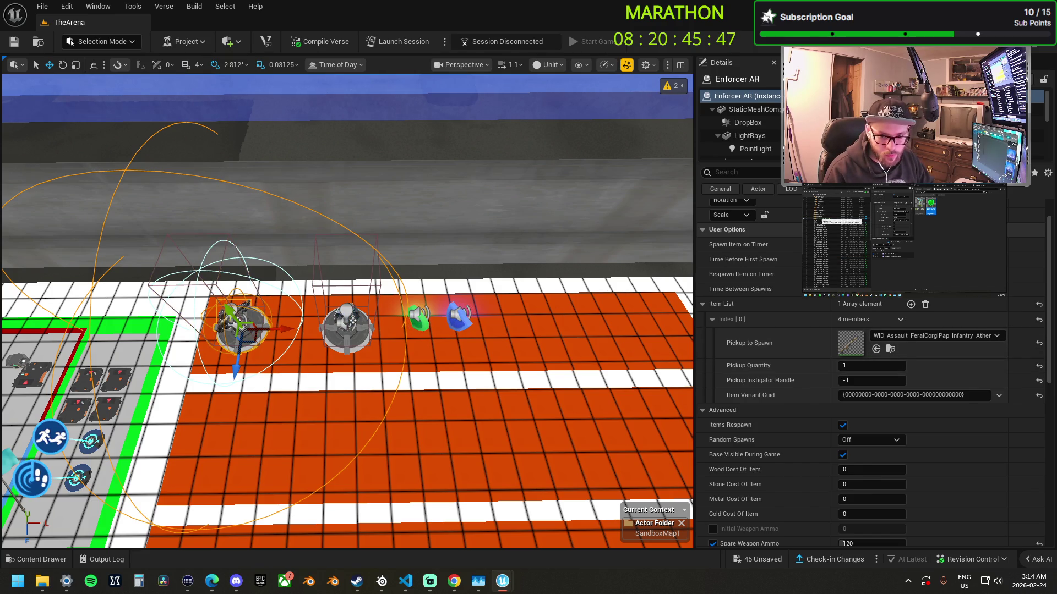
pyautogui.press('Escape')
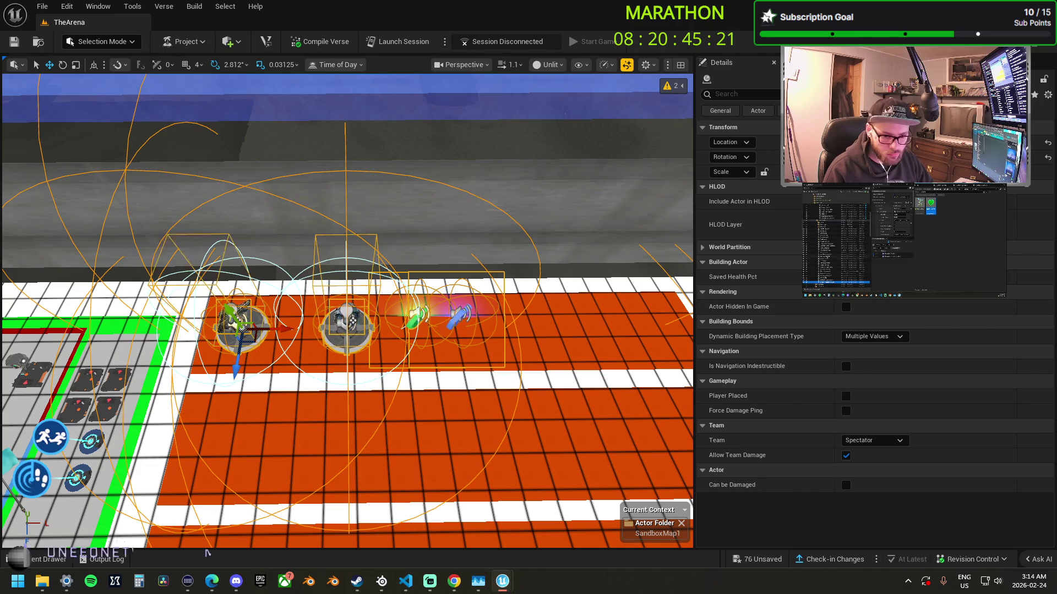
# - Undo the pasted copies and duplicated folder hierarchy, and clear the current actor folder context
pyautogui.scroll(-3, 567, 352)
pyautogui.scroll(3, 567, 352)
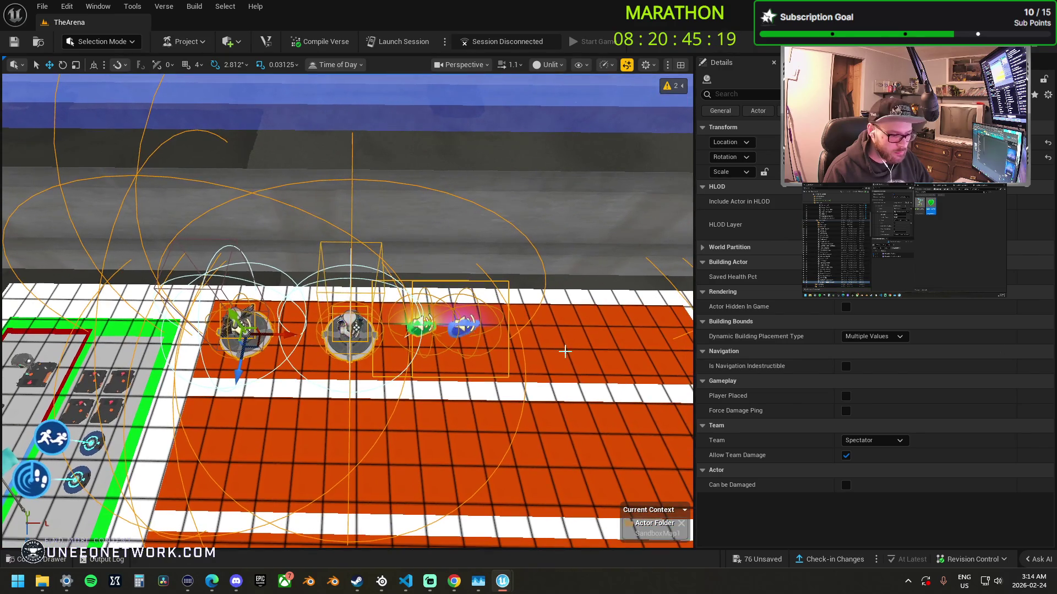
pyautogui.hotkey('ctrl', 'z')
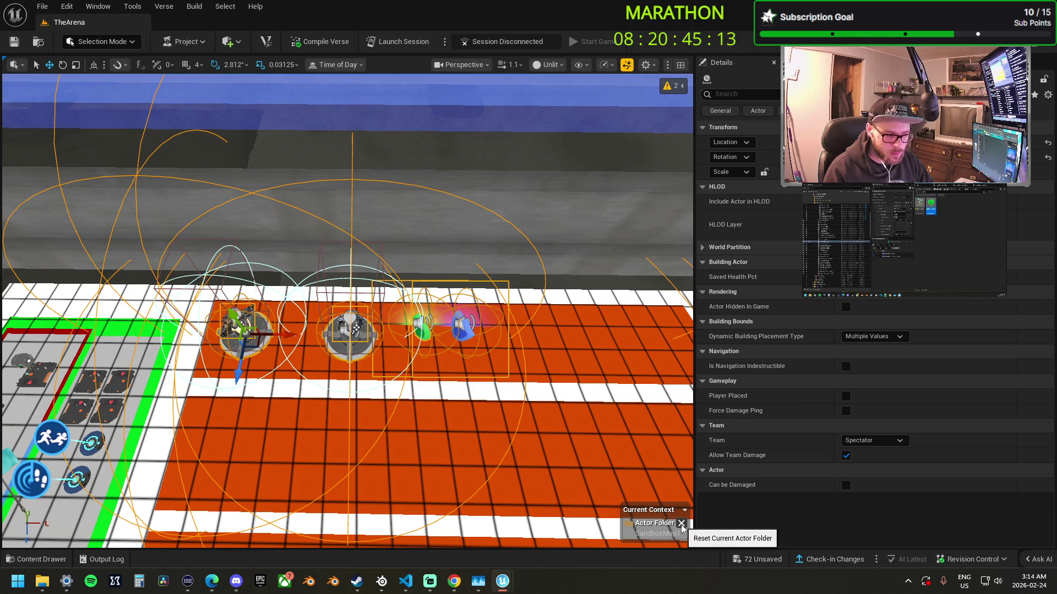
pyautogui.hotkey('ctrl', 'z')
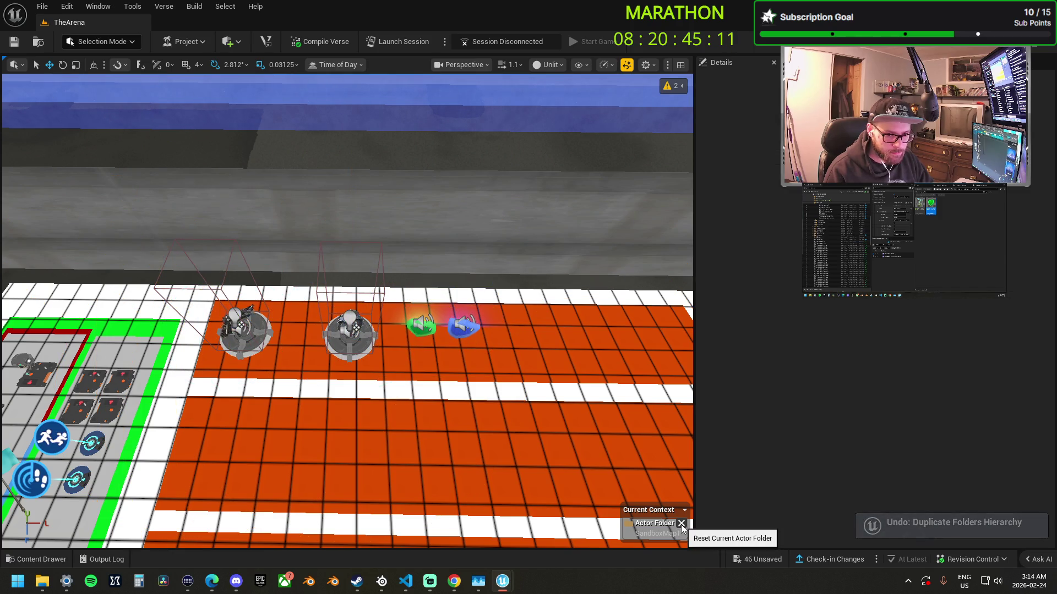
pyautogui.click(681, 524)
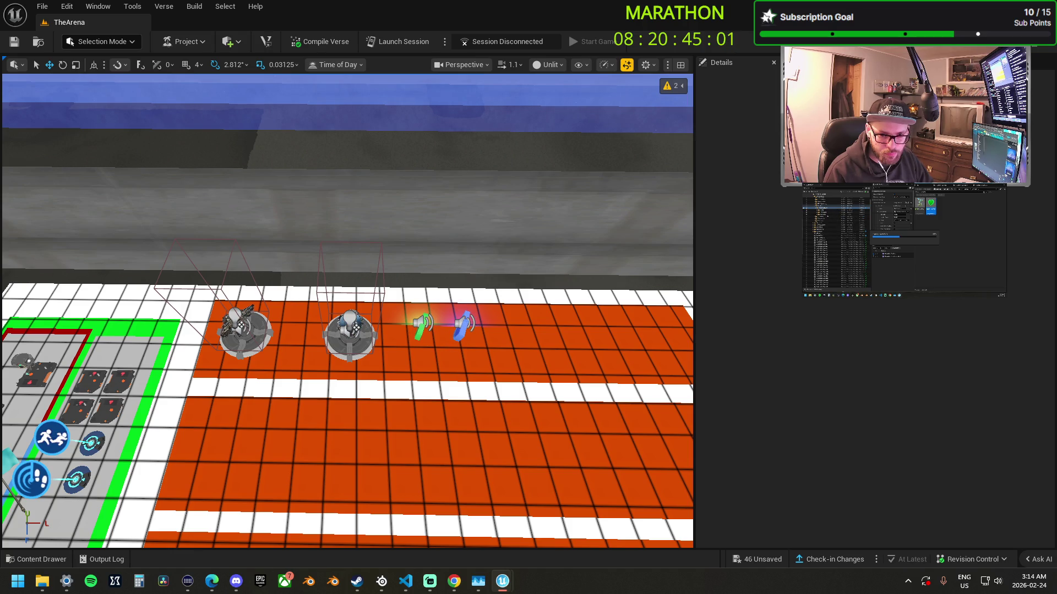
# - Paste another copy, drag it into the next lane row, then delete the duplicated middle-row set
pyautogui.hotkey('ctrl', 'v')
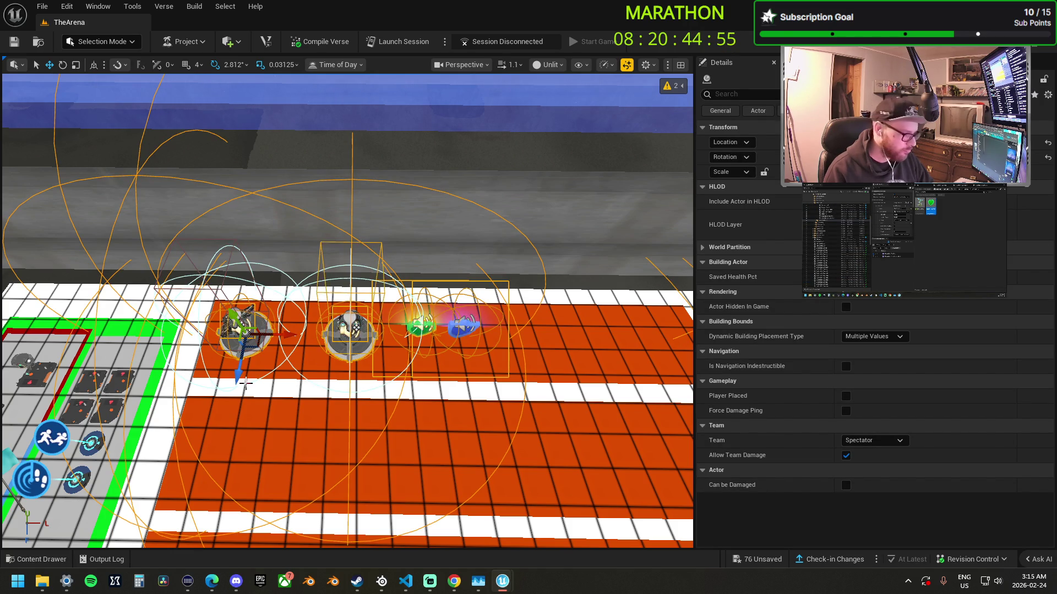
pyautogui.moveTo(239, 381); pyautogui.dragTo(223, 488)
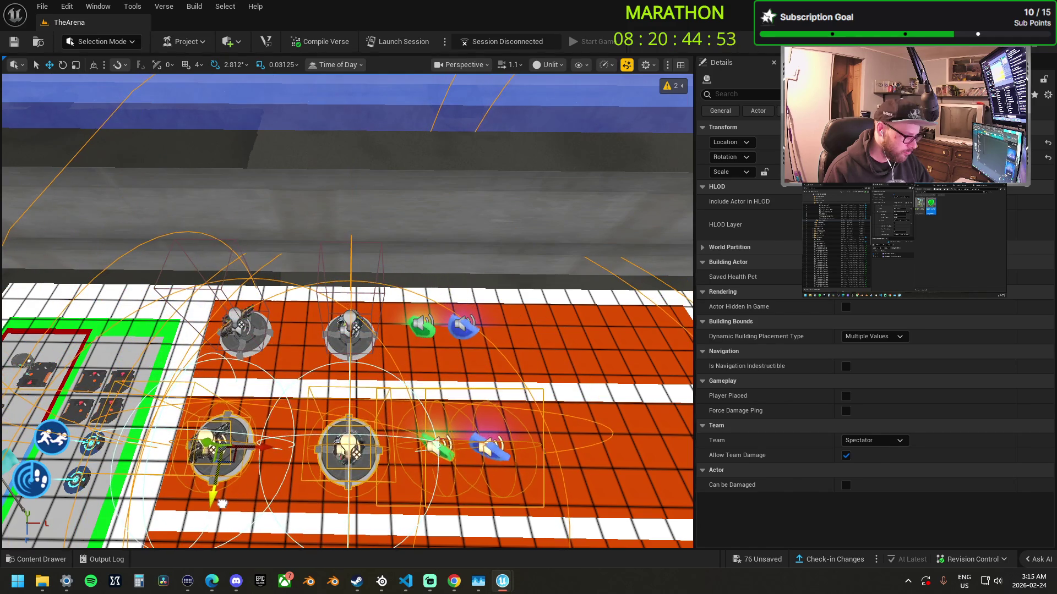
pyautogui.scroll(3, 222, 487)
pyautogui.scroll(-5, 347, 311)
pyautogui.scroll(3, 347, 311)
pyautogui.scroll(2, 324, 419)
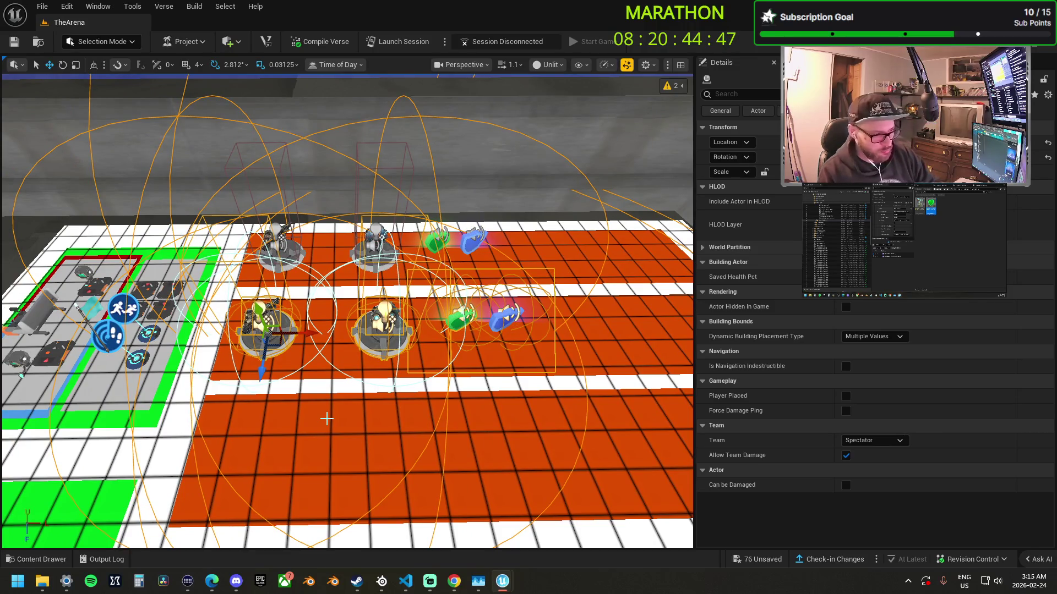
pyautogui.press('Delete')
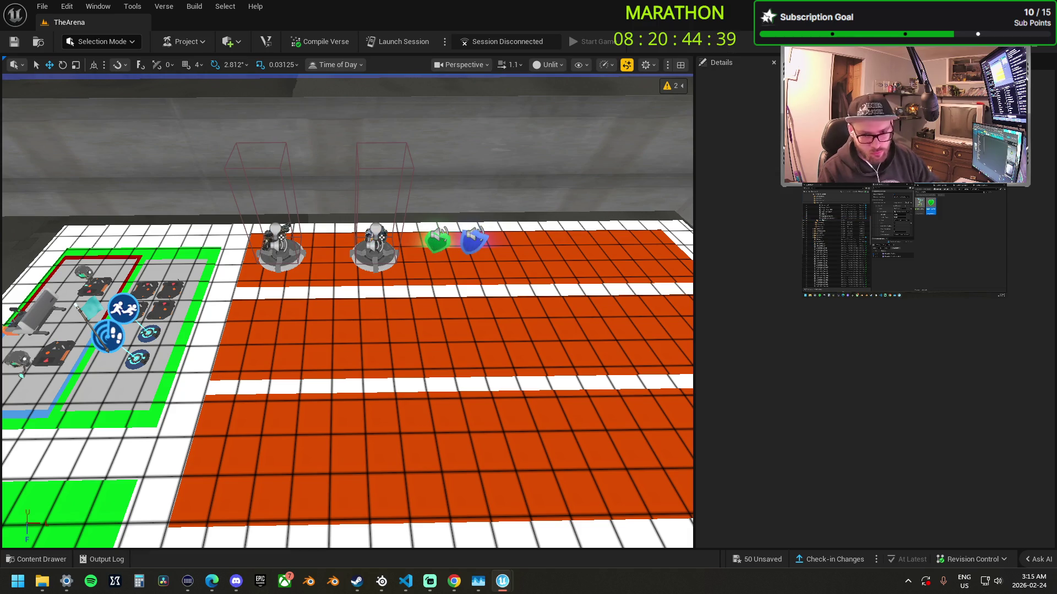
pyautogui.click(275, 248)
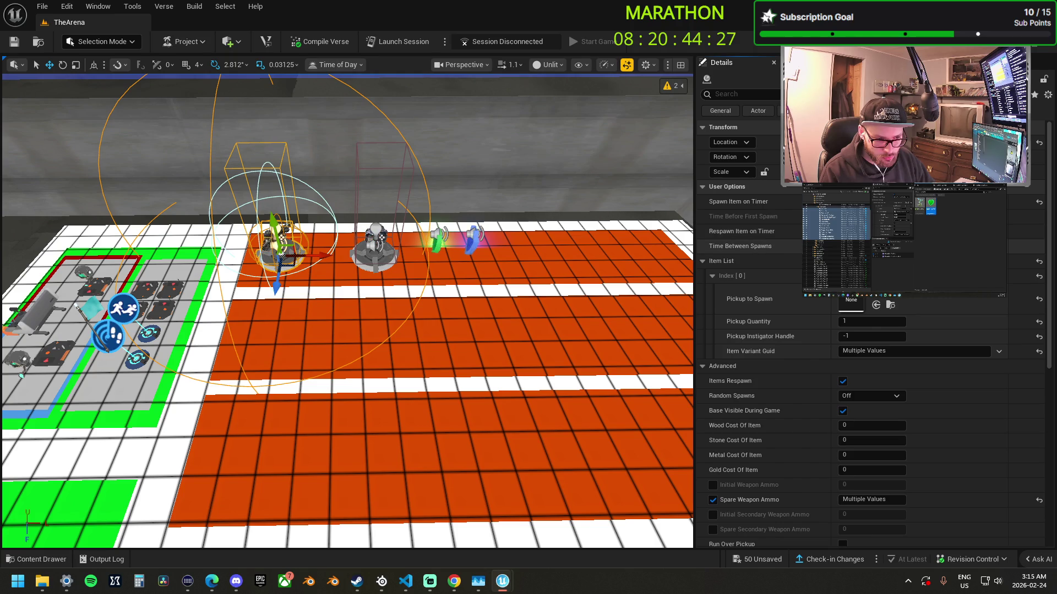
# - Add one empty Enable and one empty Disable function entry to the selected item spawners
pyautogui.scroll(-8, 771, 335)
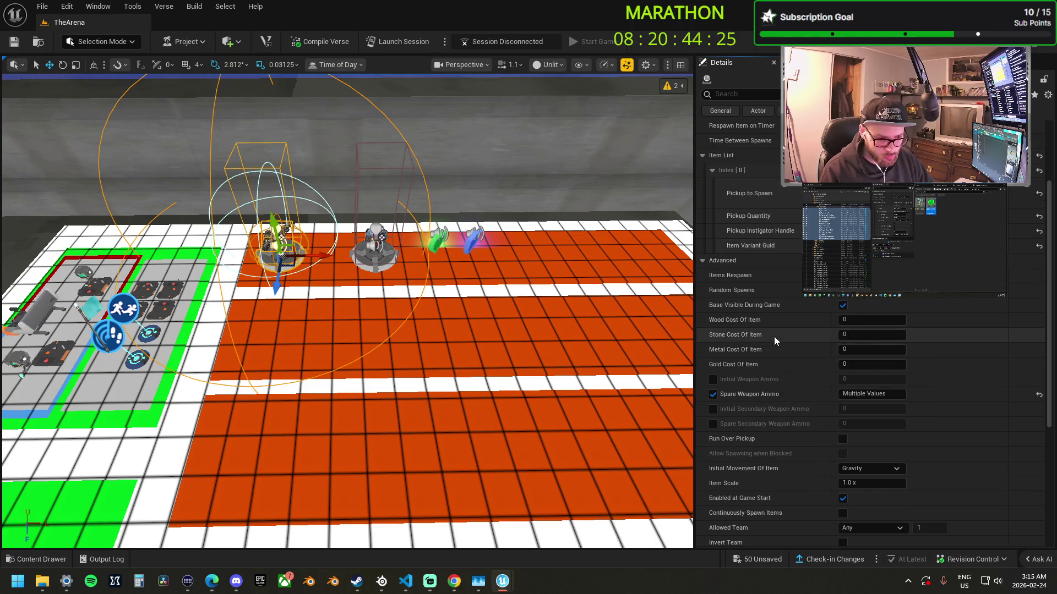
pyautogui.scroll(-5, 775, 336)
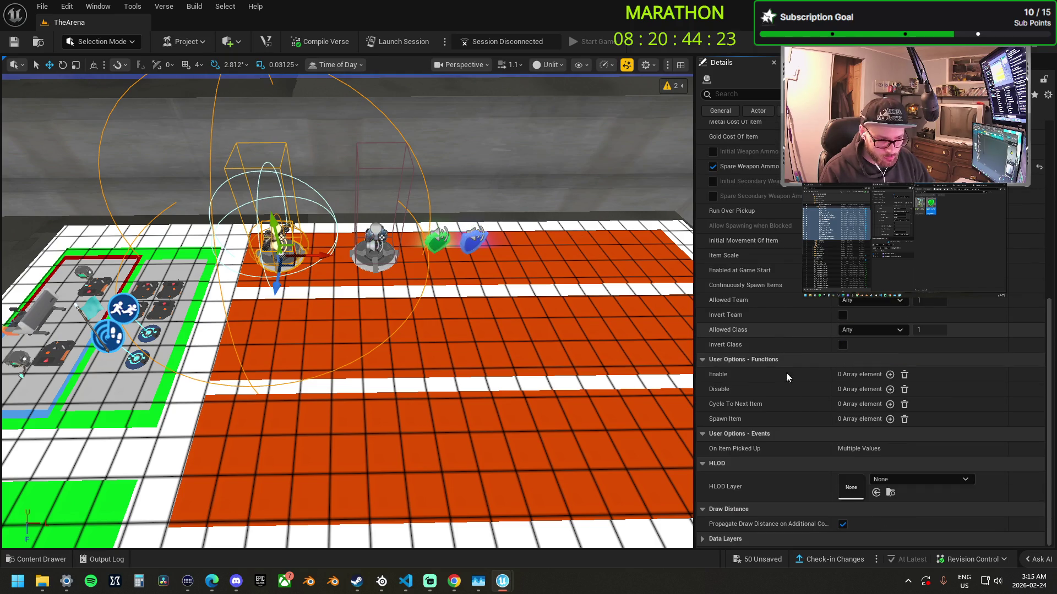
pyautogui.click(890, 374)
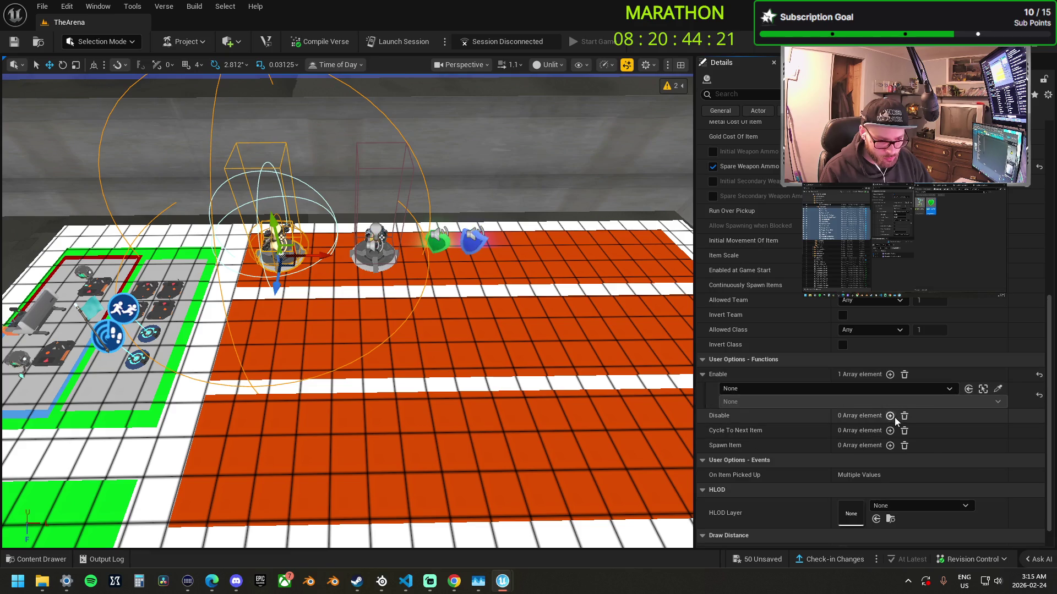
pyautogui.click(890, 415)
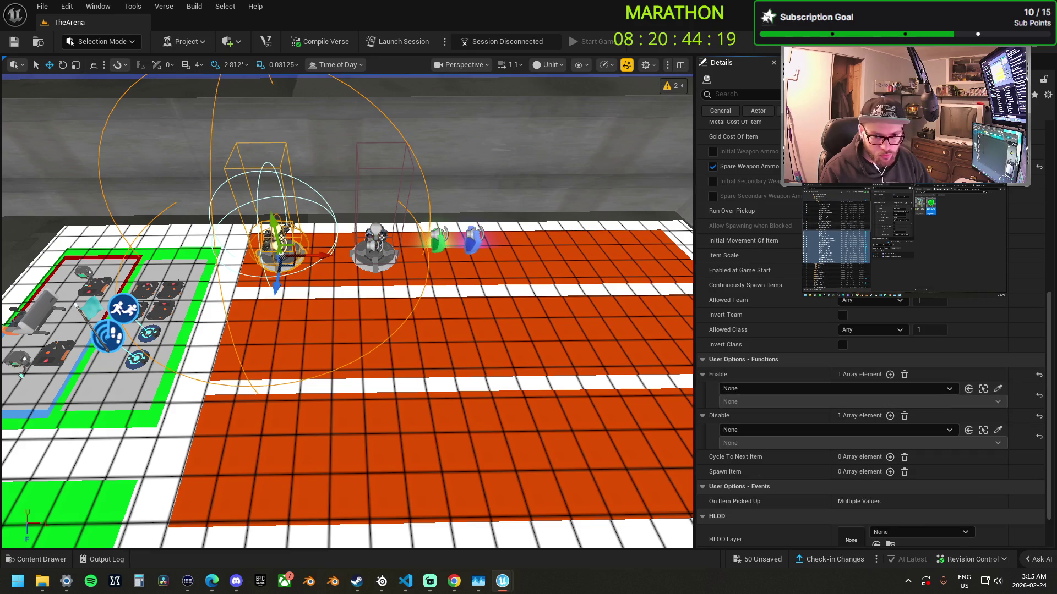
pyautogui.hotkey('ctrl', 'z')
pyautogui.hotkey('ctrl', 'z')
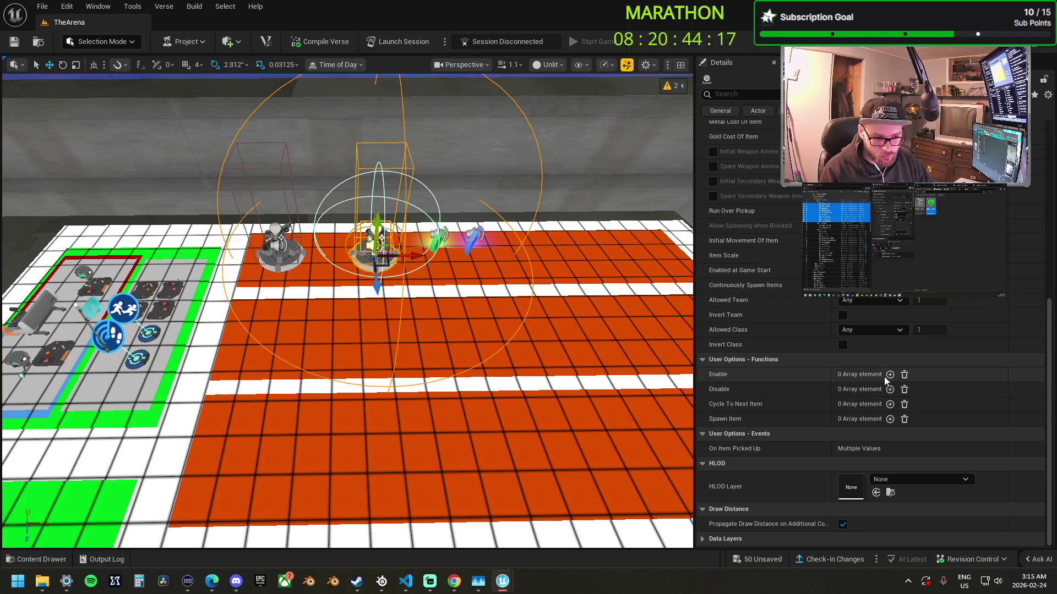
pyautogui.hotkey('ctrl', 'y')
pyautogui.hotkey('ctrl', 'y')
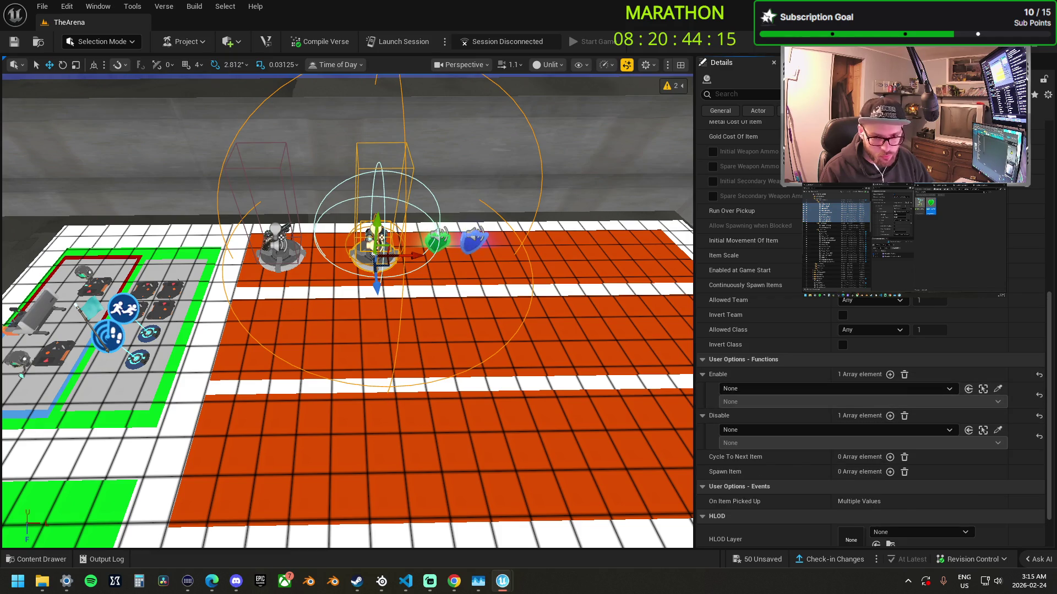
pyautogui.press('f')
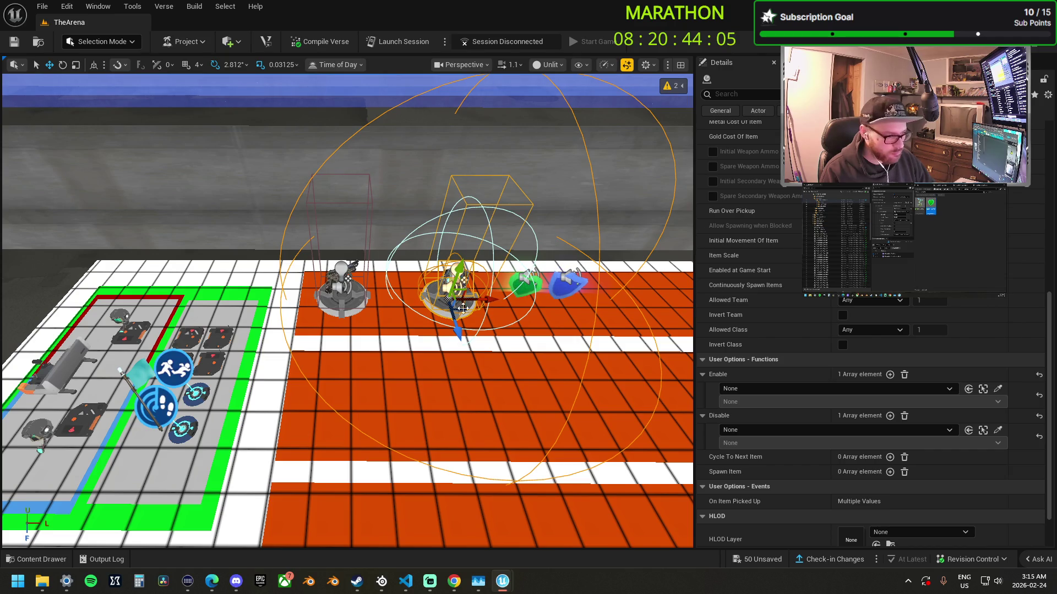
pyautogui.click(355, 304)
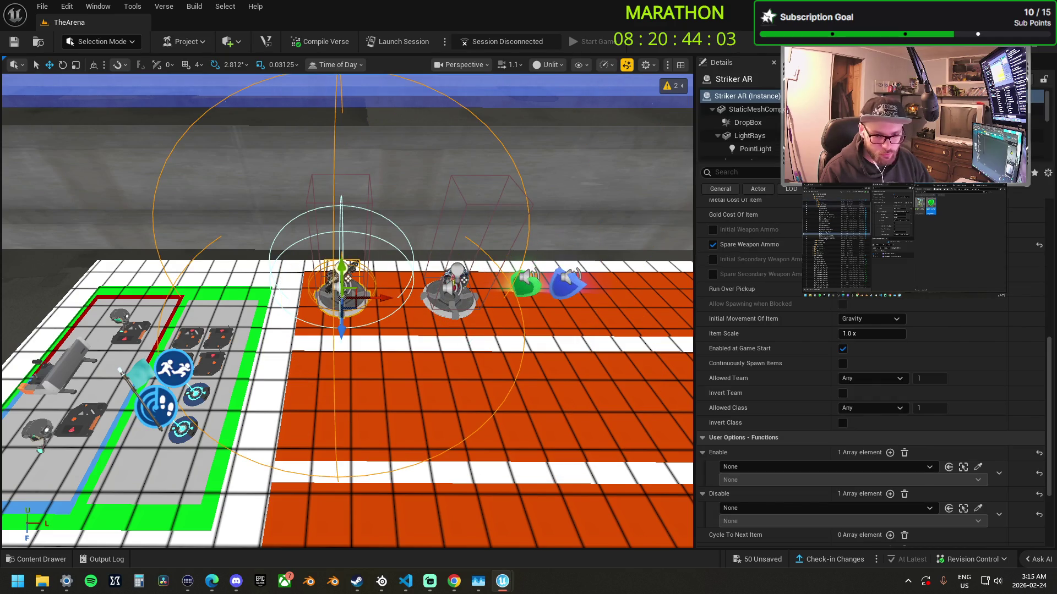
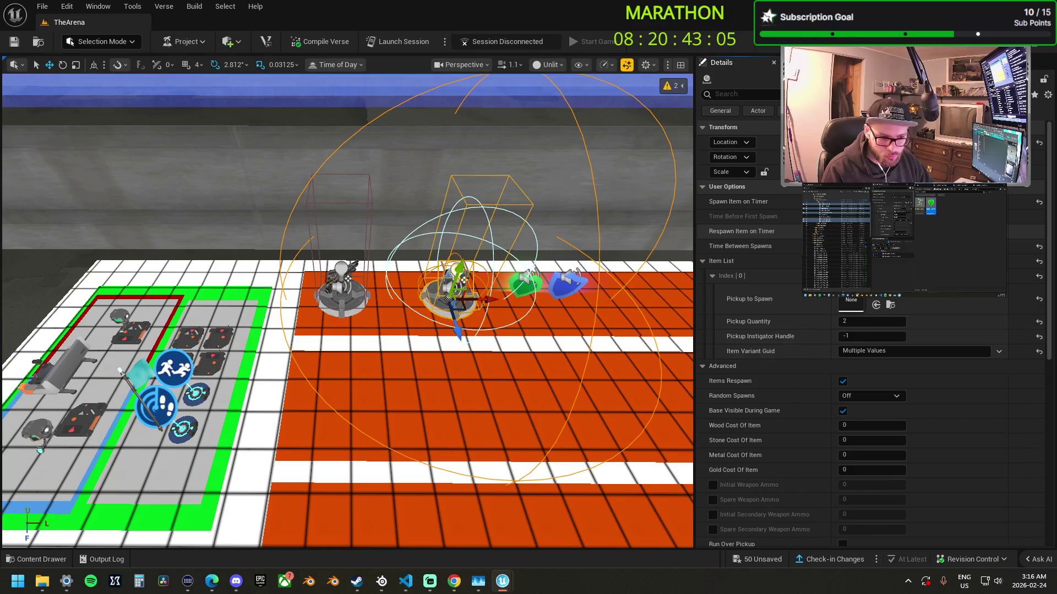
# - Select the left item spawner and fly the view over to the trigger area
pyautogui.scroll(-5, 807, 327)
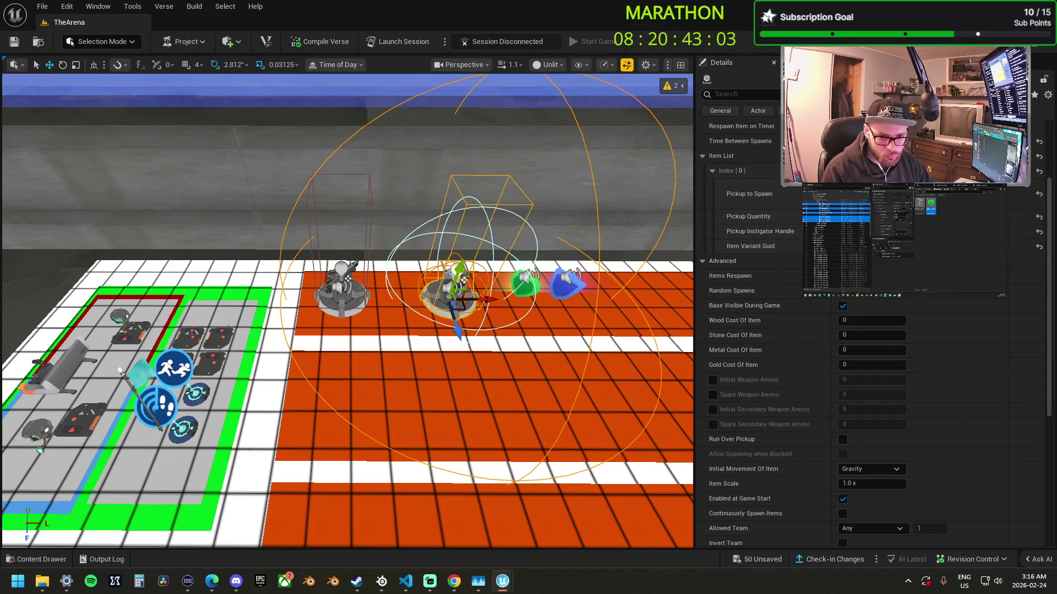
pyautogui.scroll(-8, 831, 408)
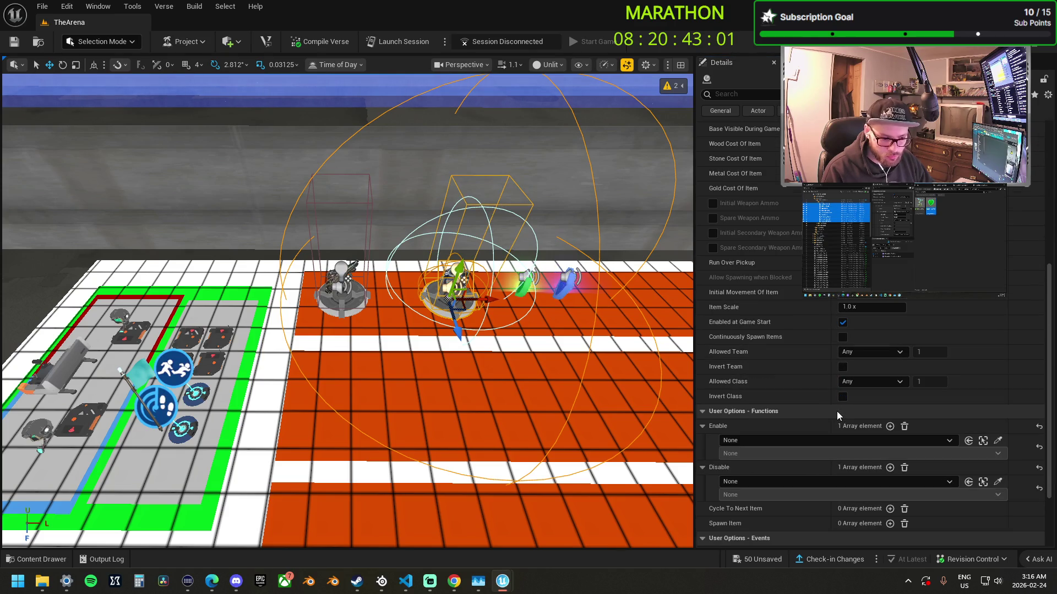
pyautogui.moveTo(528, 356); pyautogui.dragTo(520, 350)
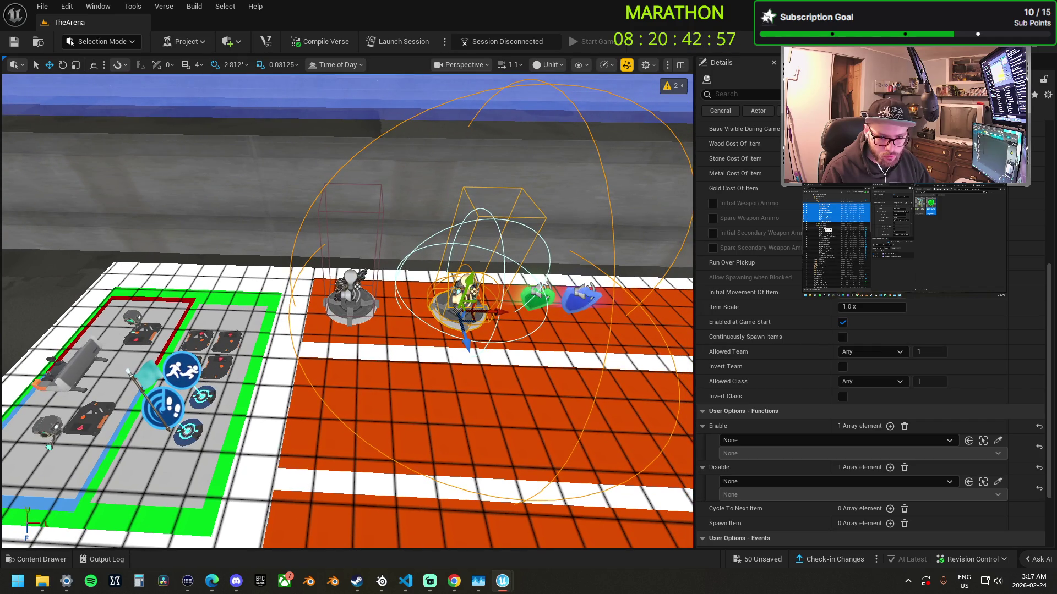
pyautogui.keyDown('ctrl'); pyautogui.click(351, 300); pyautogui.keyUp('ctrl')
pyautogui.press('f')
pyautogui.press('a')
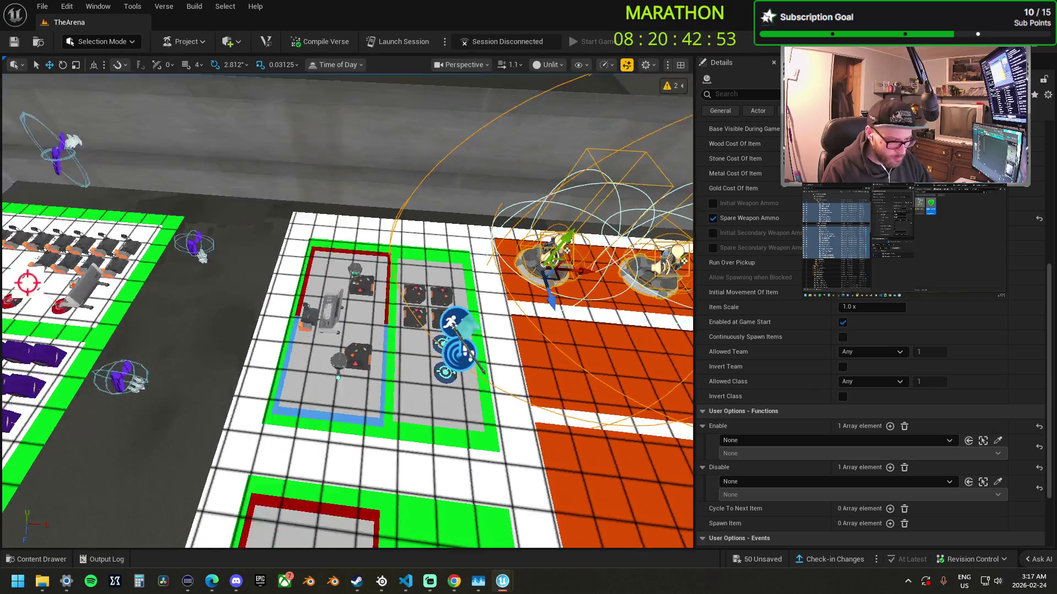
pyautogui.press('s')
pyautogui.scroll(2, 347, 310)
pyautogui.press('w')
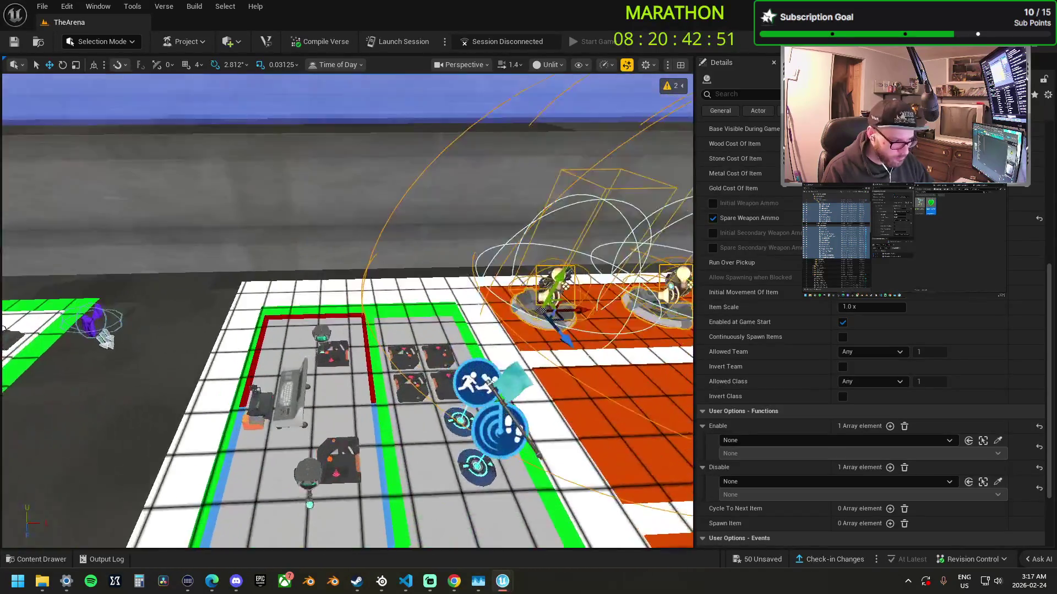
pyautogui.press('a')
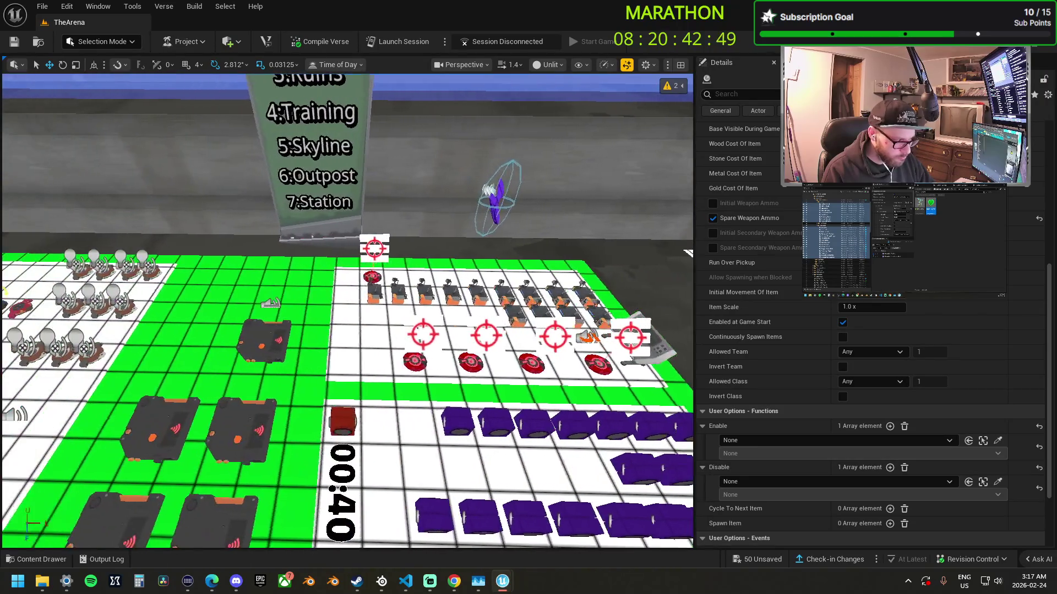
# - Bind the spawner's Disable to Trigger_Team1_Lose2 On Triggered
pyautogui.click(997, 482)
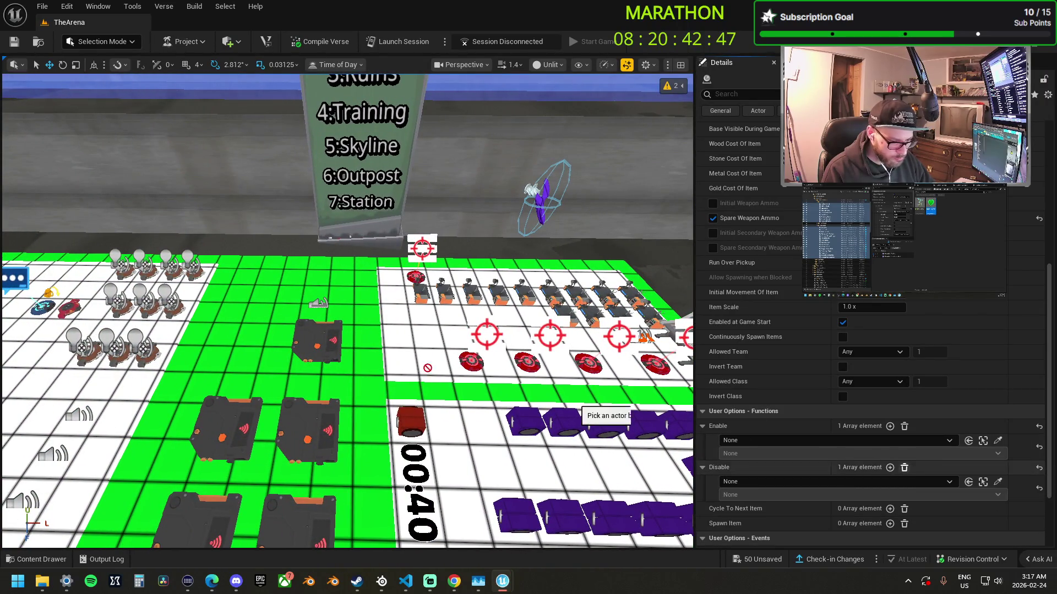
pyautogui.click(314, 338)
pyautogui.click(761, 497)
pyautogui.click(733, 514)
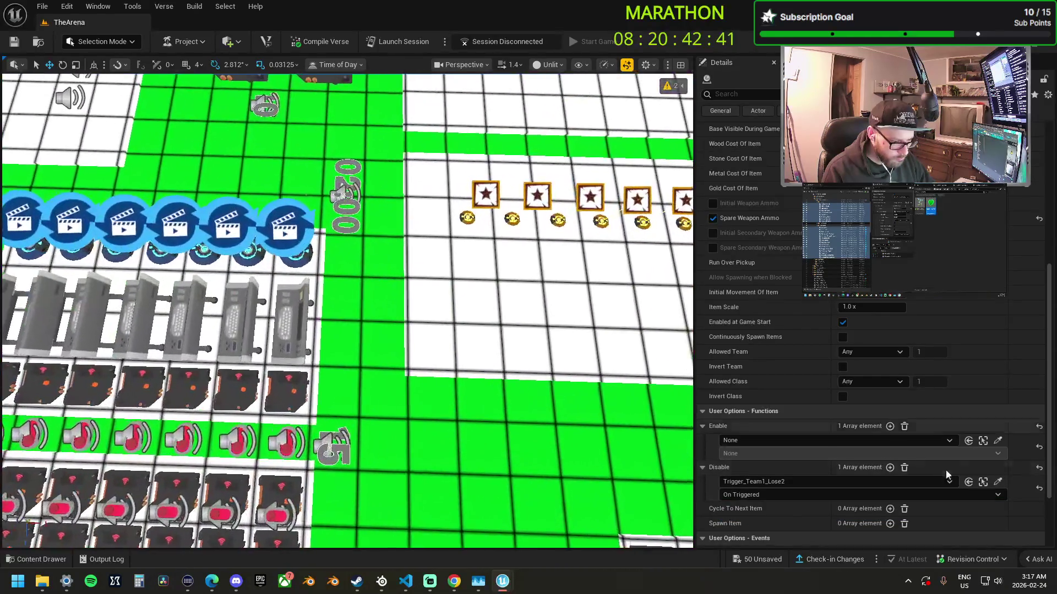
# - Bind the spawner's Enable to Trigger_Main_Map1 On Triggered
pyautogui.click(997, 440)
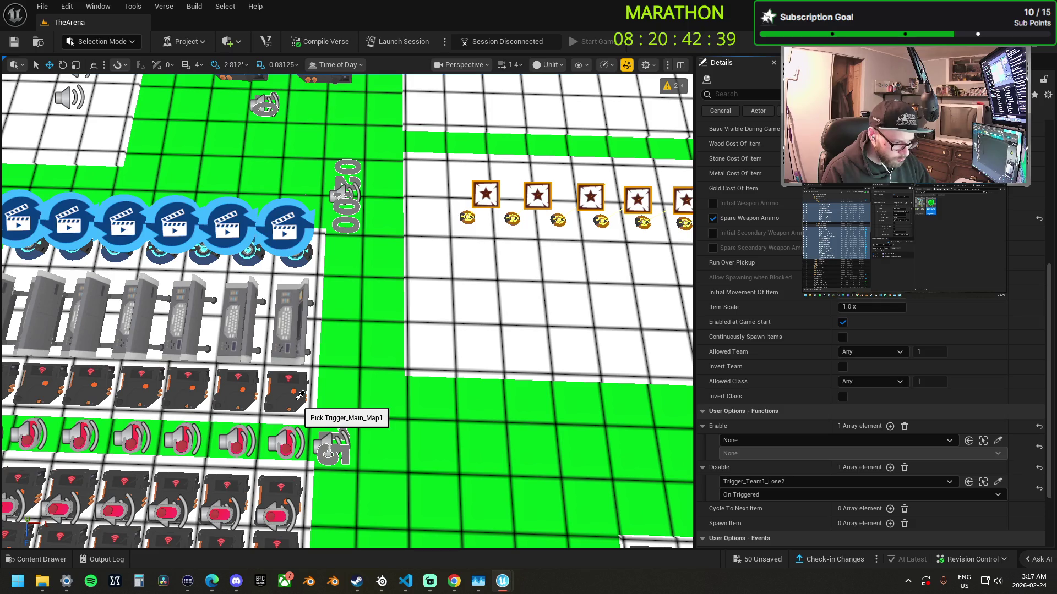
pyautogui.click(317, 402)
pyautogui.click(738, 454)
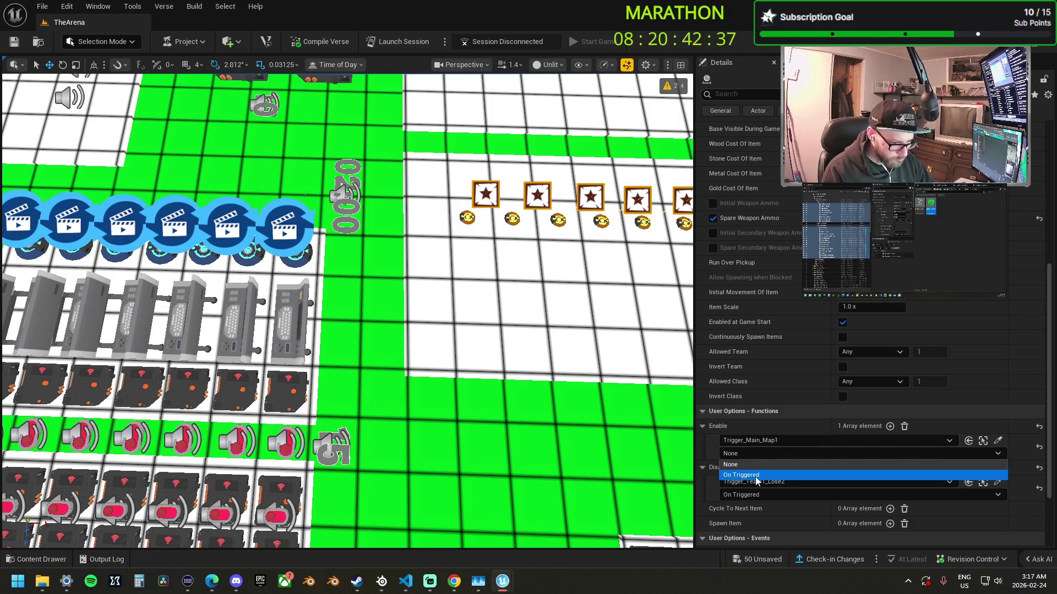
pyautogui.click(743, 471)
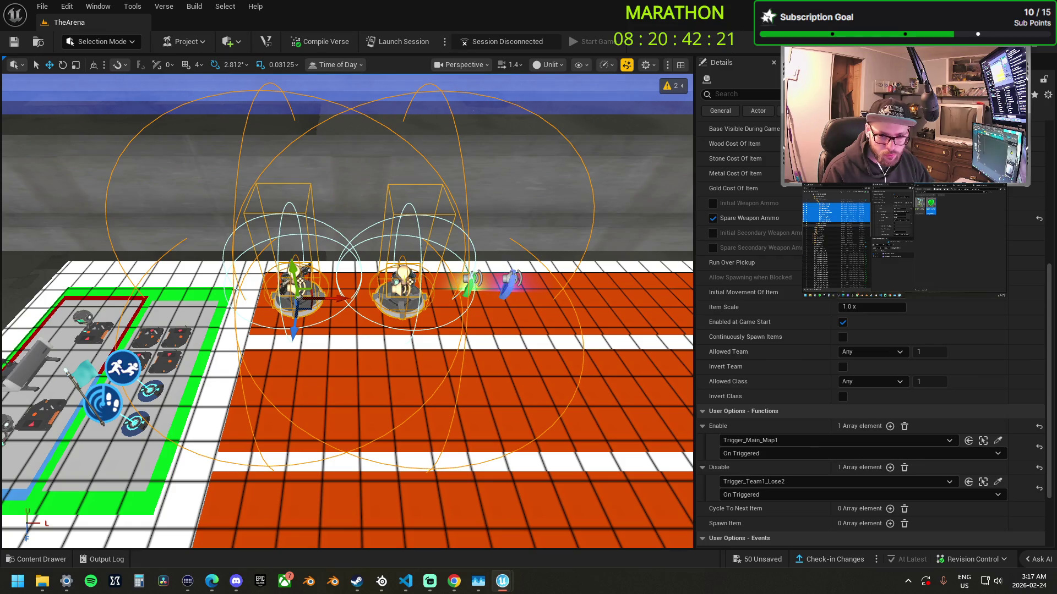
# - Select the first lane's spawners and duplicate them into the orange lane below
pyautogui.press('Escape')
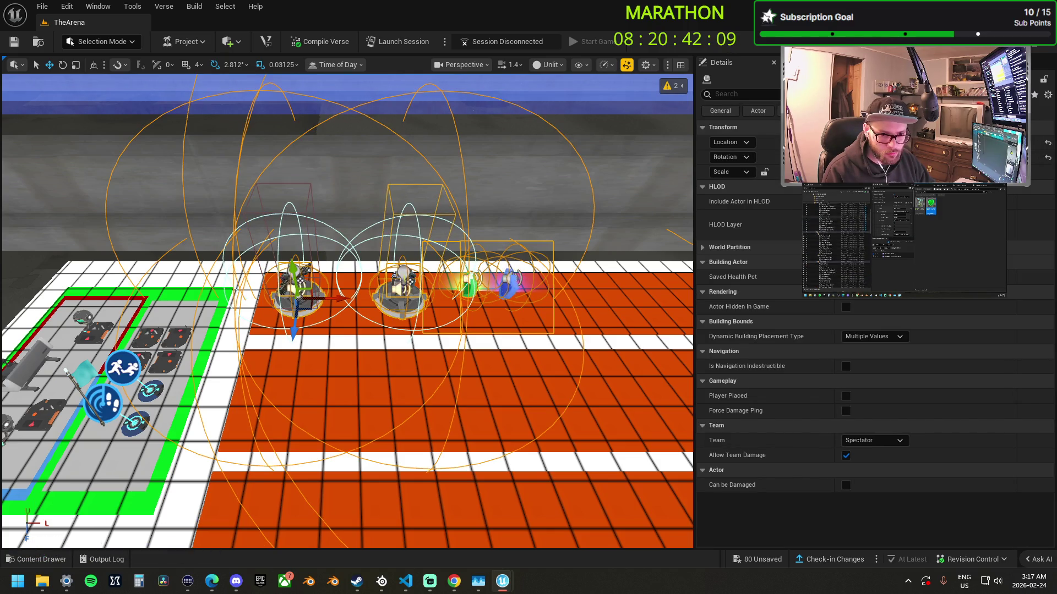
pyautogui.press('Escape')
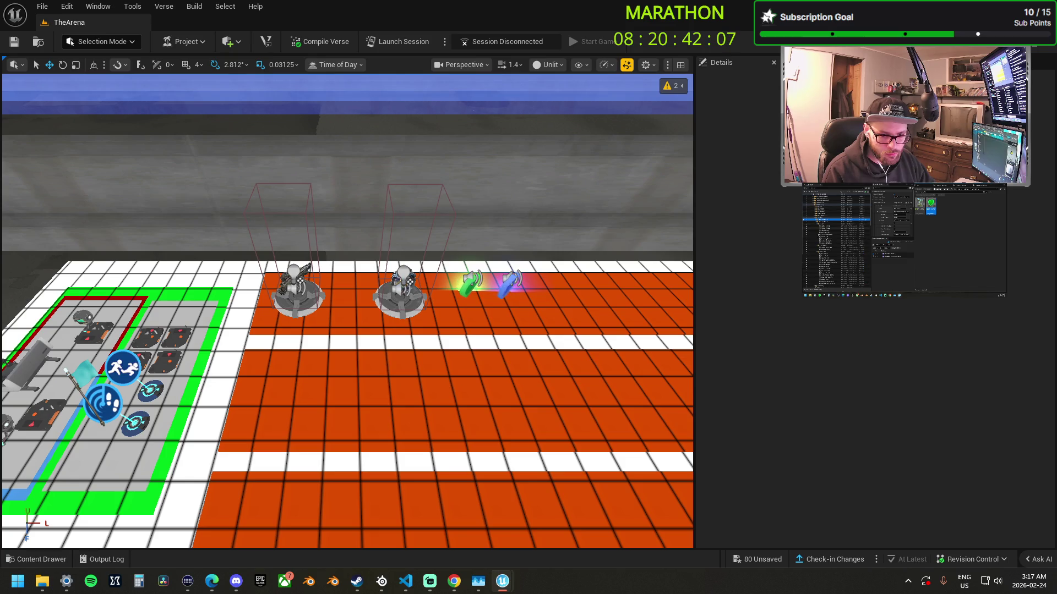
pyautogui.click(826, 226)
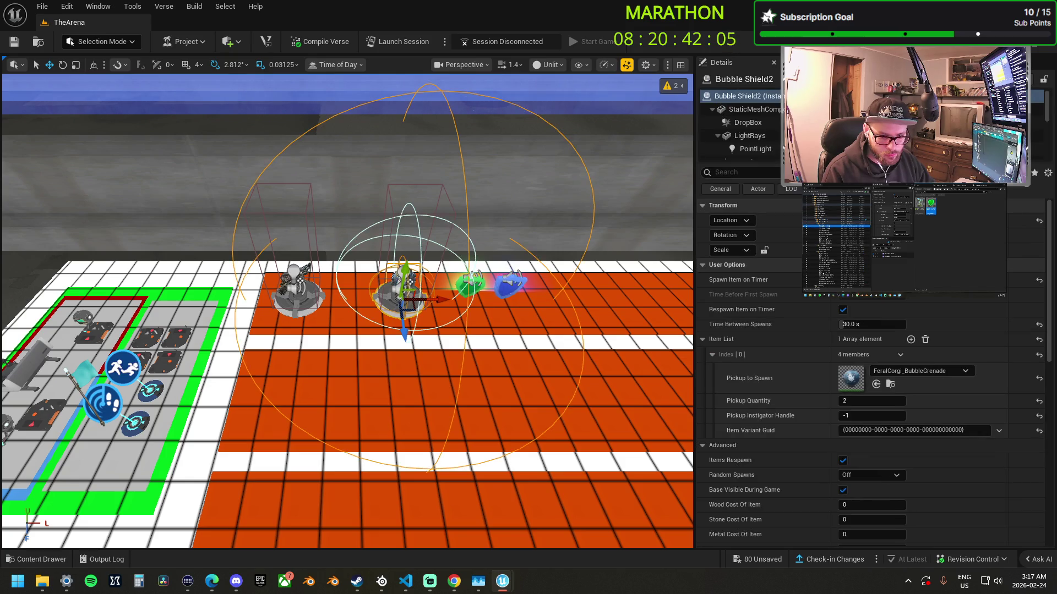
pyautogui.keyDown('shift'); pyautogui.click(825, 286); pyautogui.keyUp('shift')
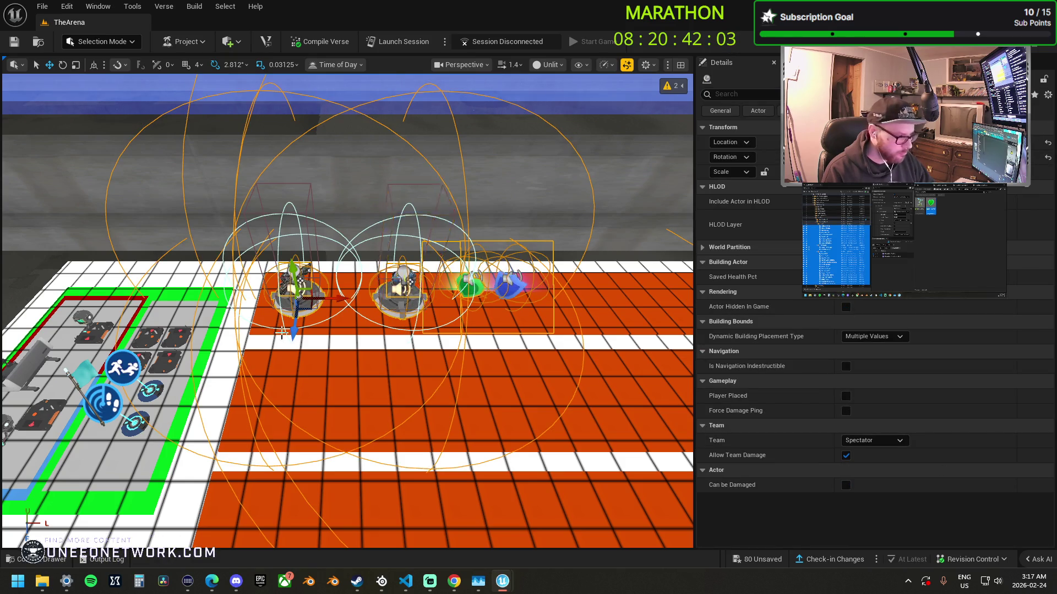
pyautogui.keyDown('alt'); pyautogui.moveTo(293, 330); pyautogui.dragTo(273, 444); pyautogui.keyUp('alt')
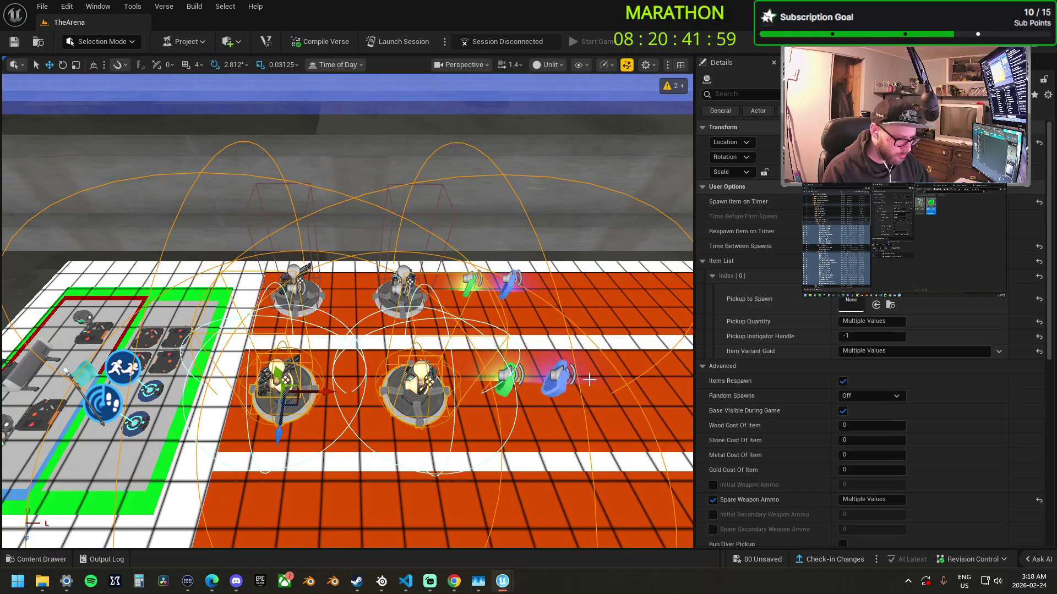
# - Set the copies' Enable to Trigger_Main_Map2 On Triggered, then deselect
pyautogui.scroll(-5, 351, 216)
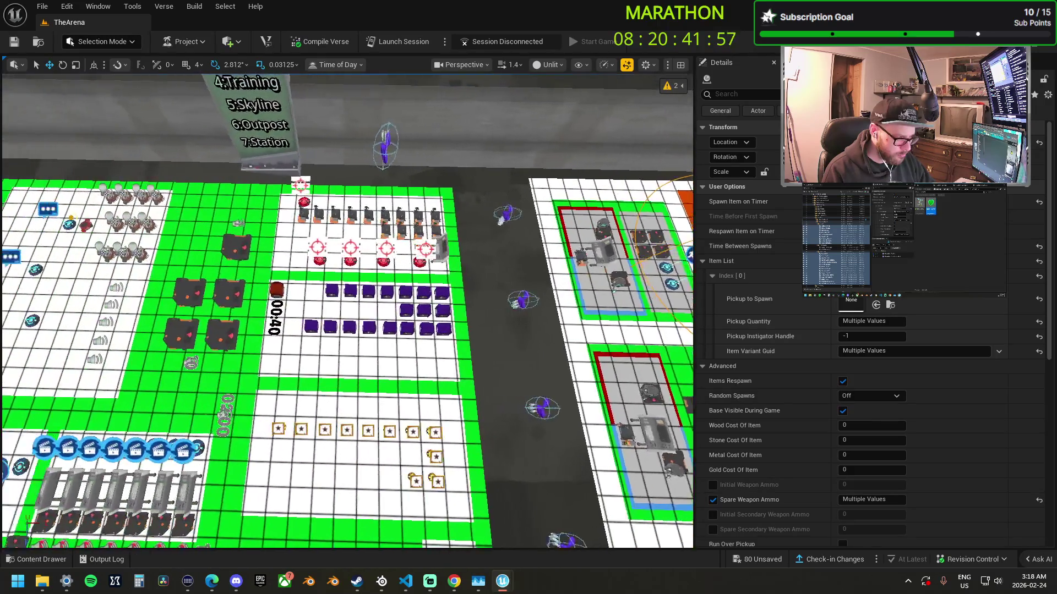
pyautogui.scroll(-8, 837, 436)
pyautogui.scroll(-3, 828, 444)
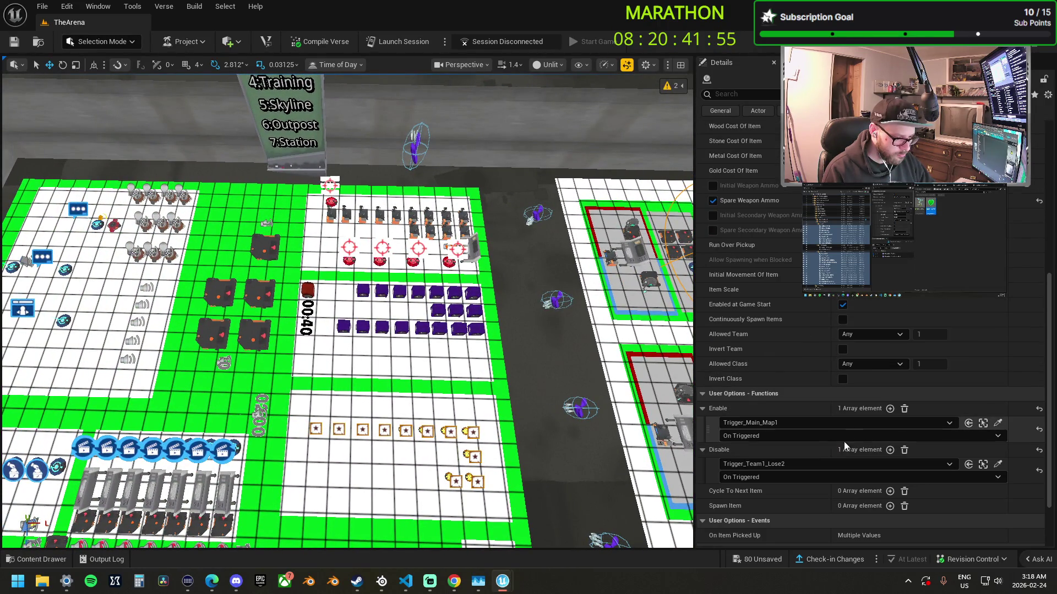
pyautogui.click(199, 526)
pyautogui.click(744, 436)
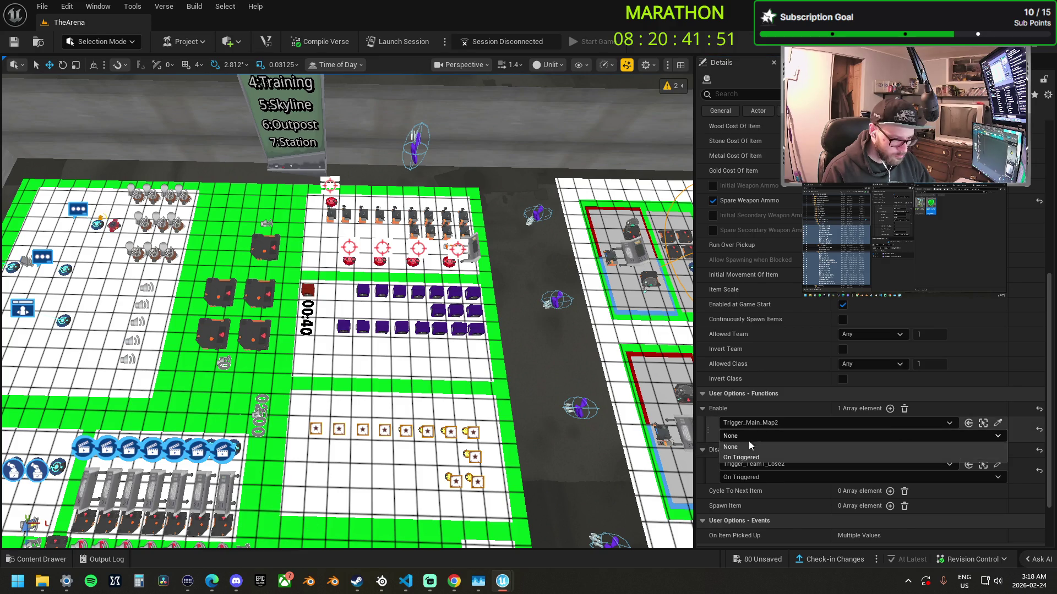
pyautogui.click(748, 460)
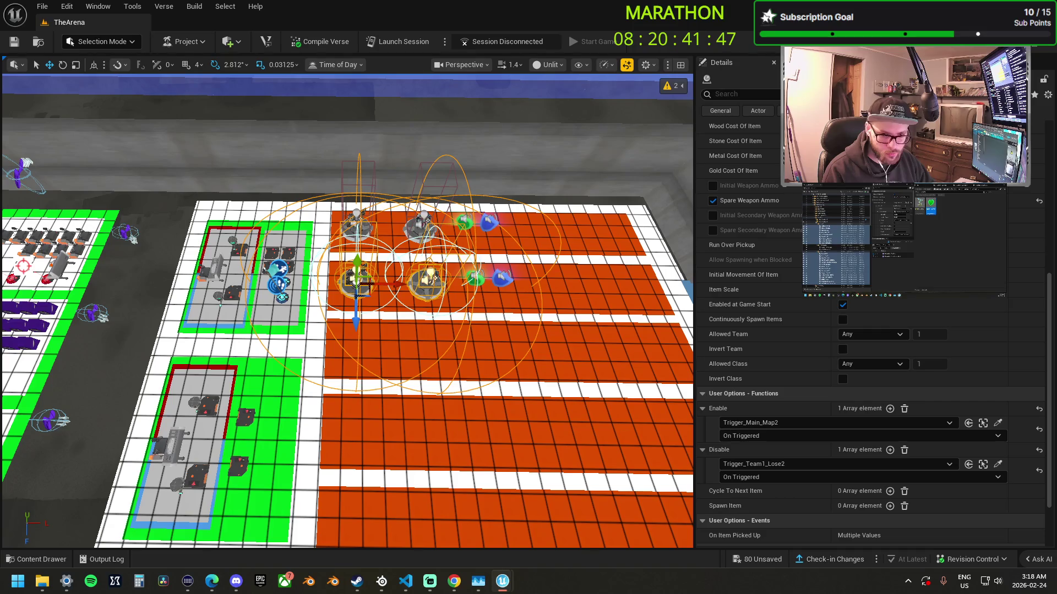
pyautogui.press('Escape')
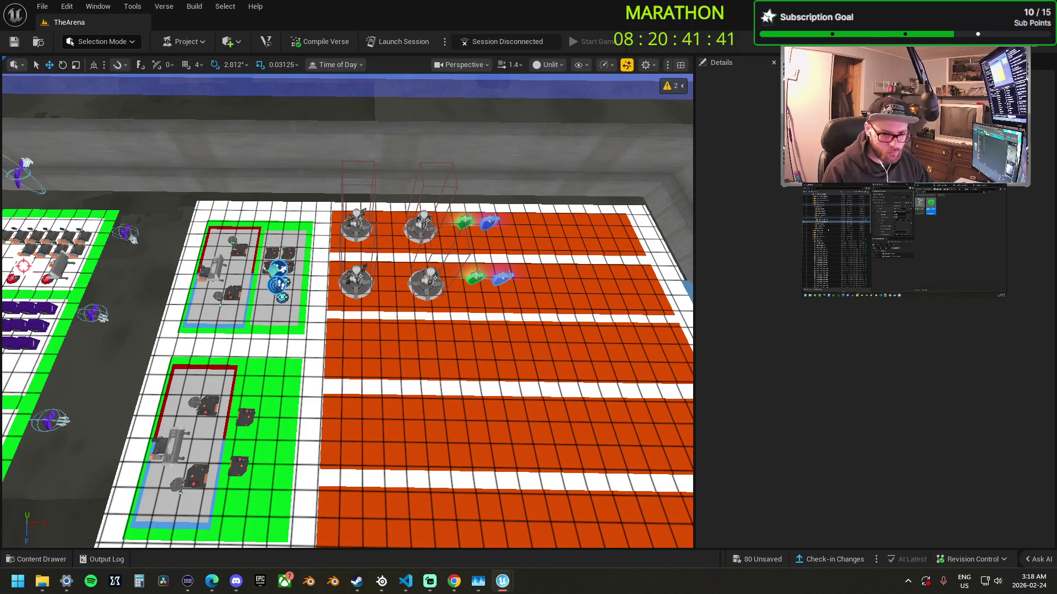
# - Select the copied Veiled Precision SMG spawner together with a second spawner
pyautogui.hotkey('ctrl', 'z')
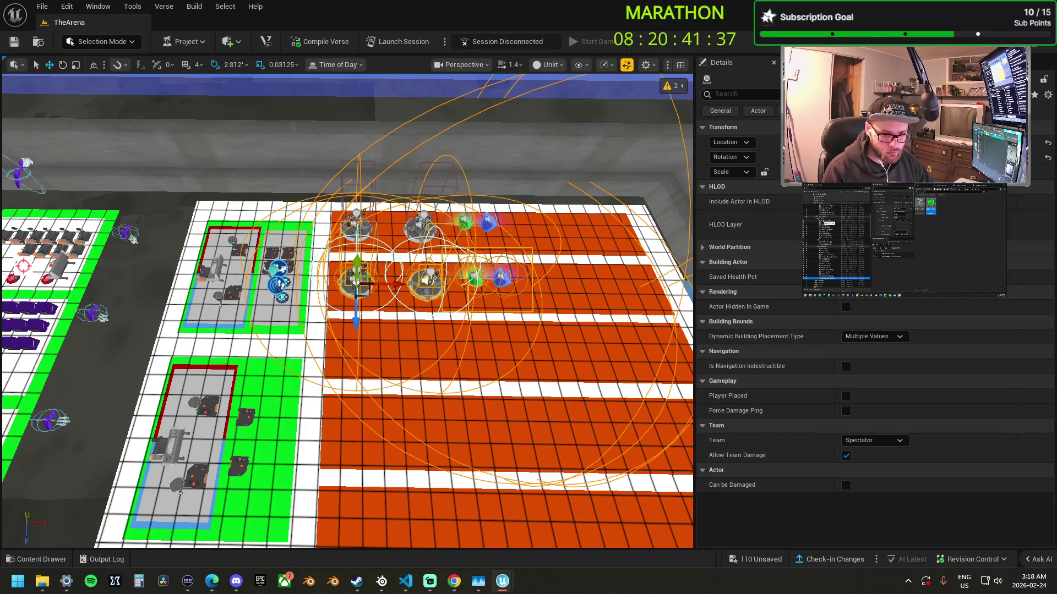
pyautogui.click(475, 278)
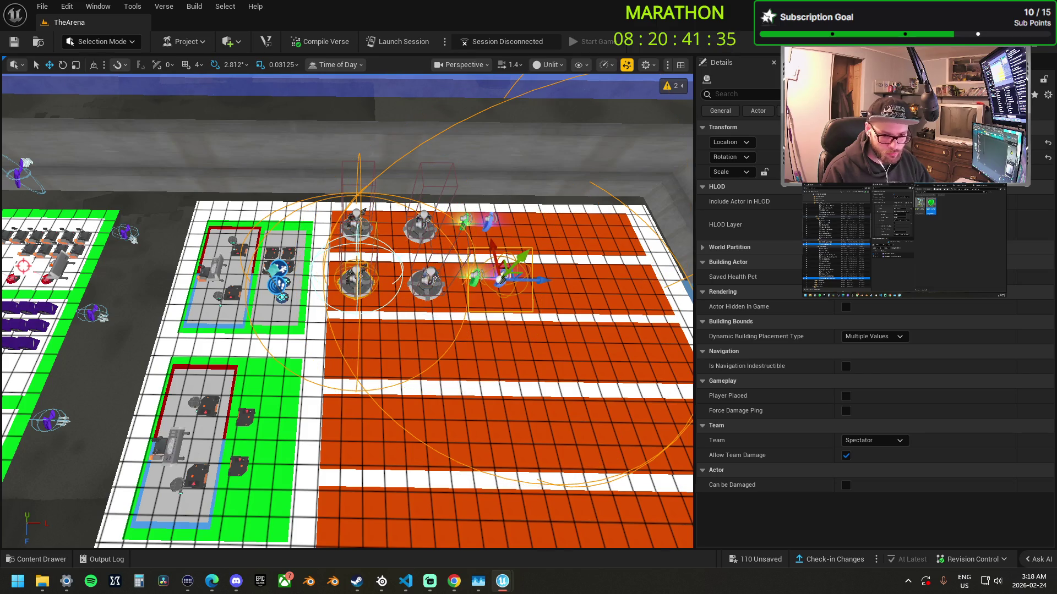
pyautogui.click(356, 281)
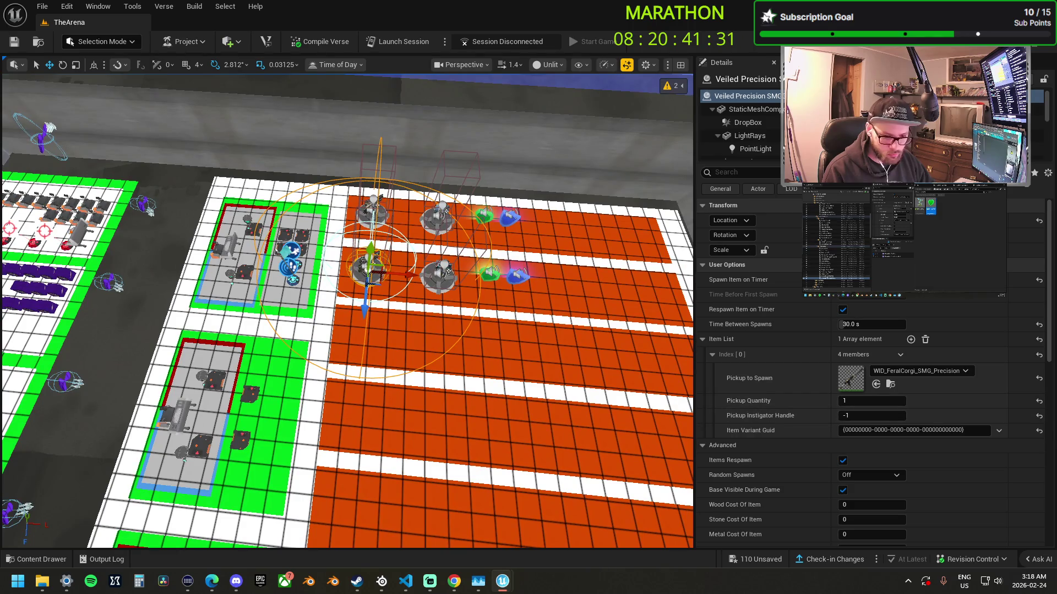
pyautogui.keyDown('ctrl'); pyautogui.click(438, 274); pyautogui.keyUp('ctrl')
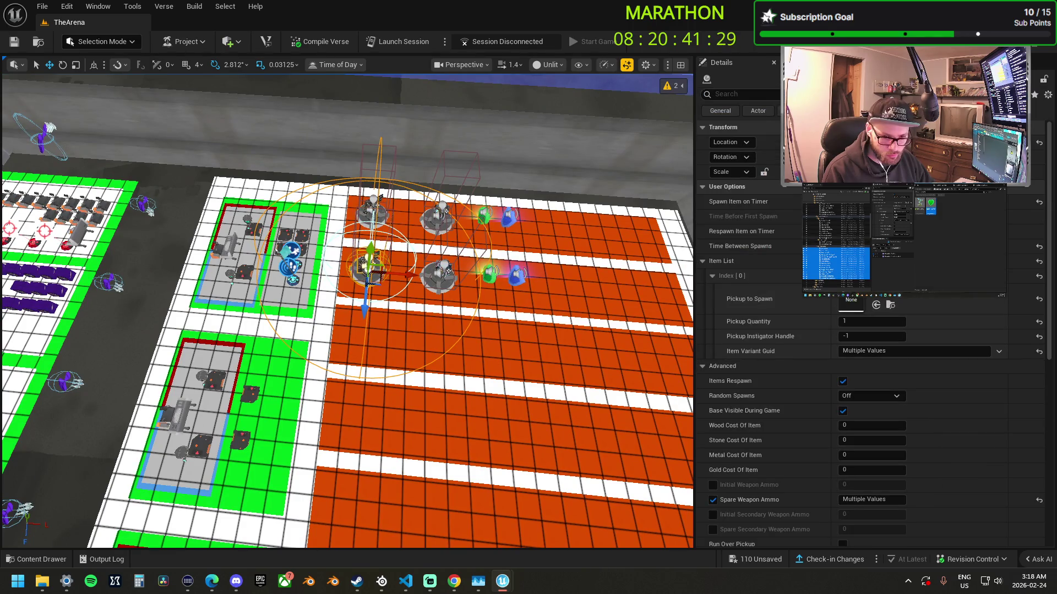
pyautogui.press('a')
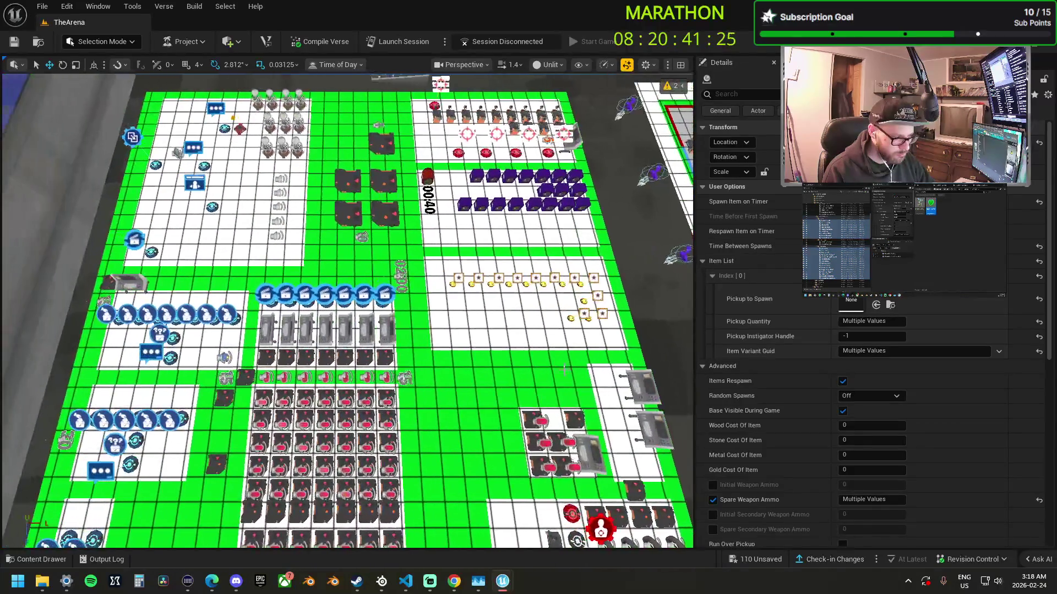
pyautogui.scroll(-5, 826, 395)
pyautogui.scroll(-2, 827, 397)
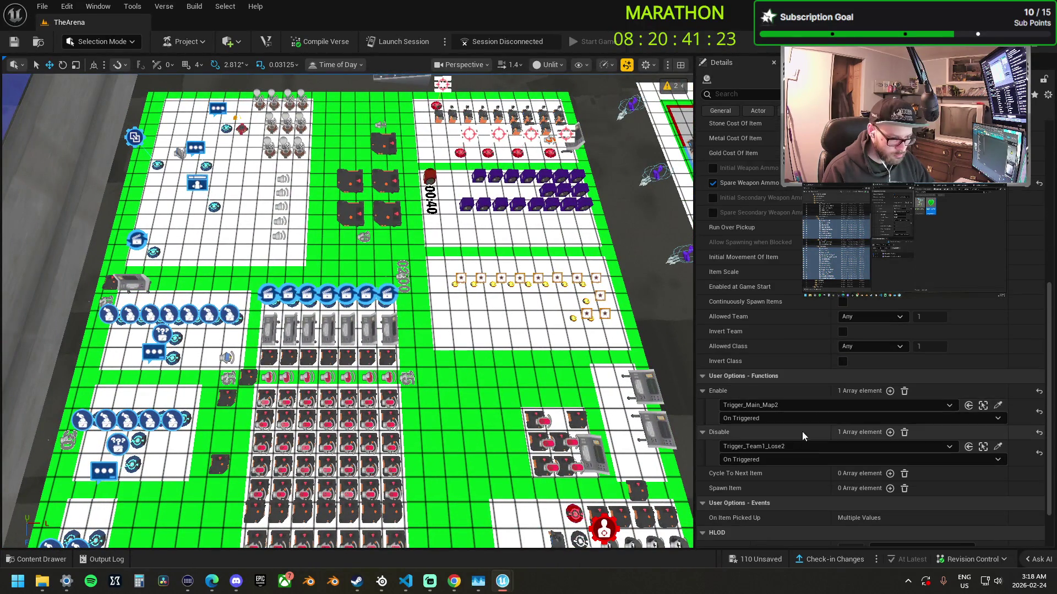
# - Set their Enable to Trigger_Main_Map3 On Triggered, then deselect
pyautogui.click(998, 406)
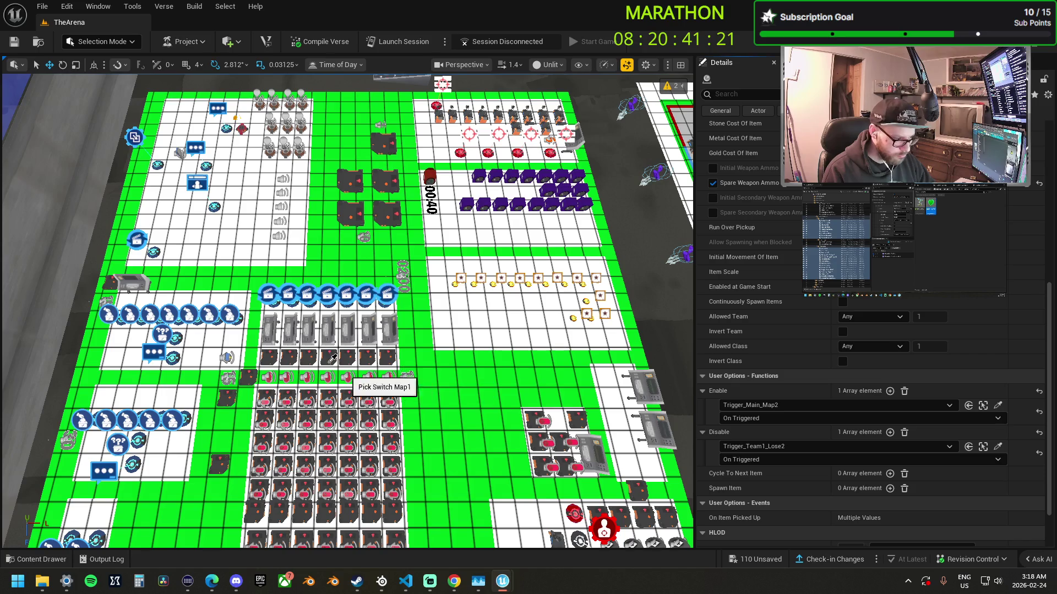
pyautogui.click(351, 353)
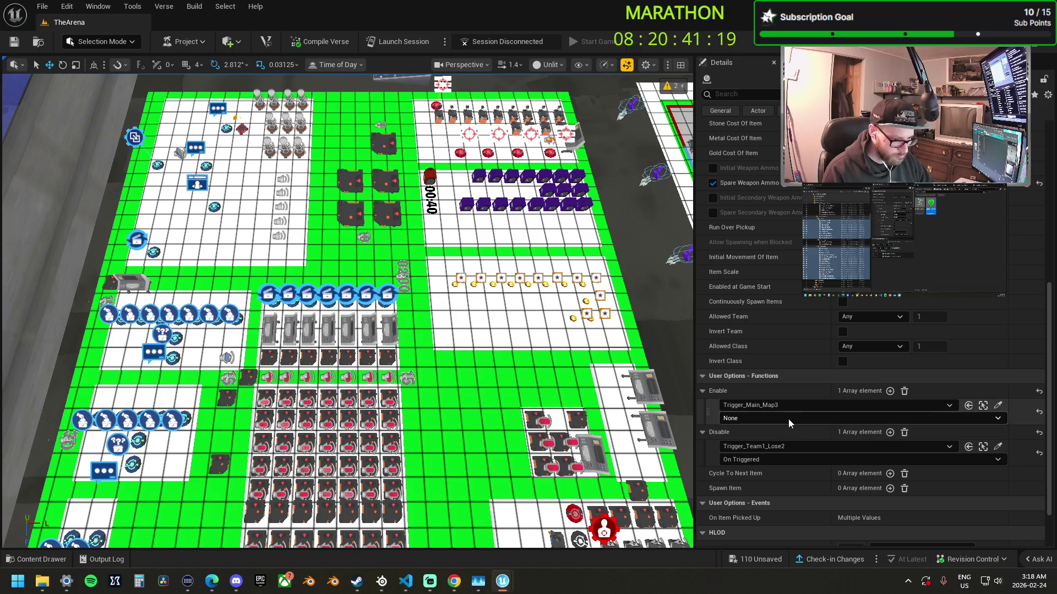
pyautogui.click(788, 420)
pyautogui.click(762, 439)
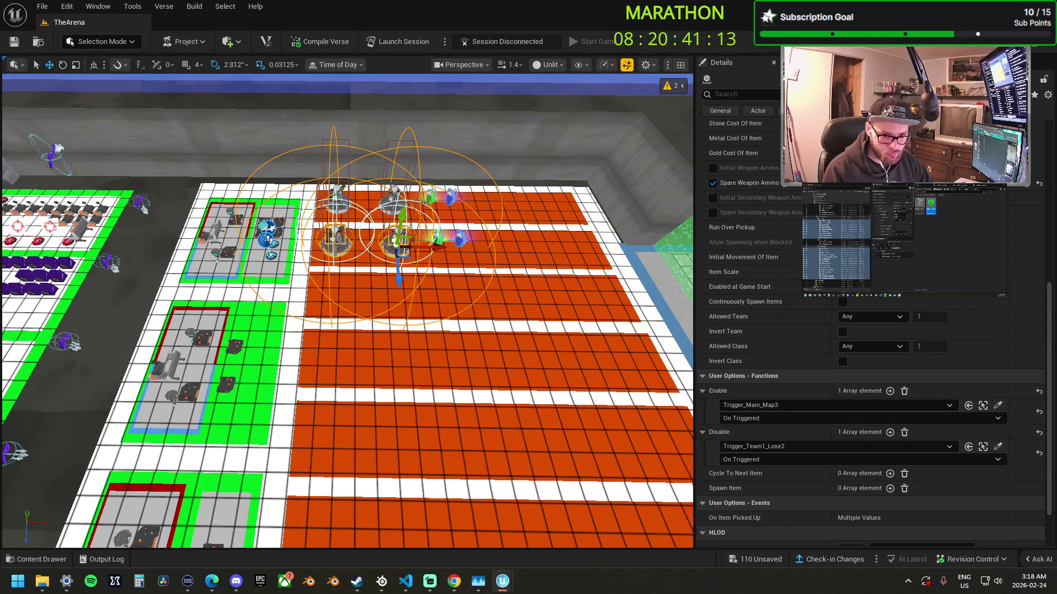
pyautogui.press('Escape')
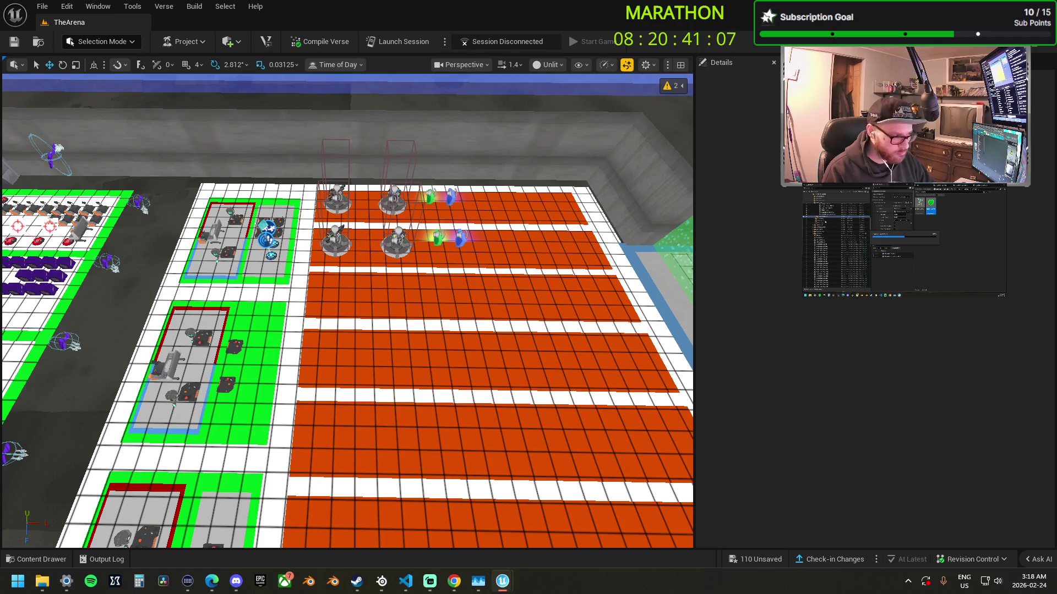
# - Duplicate the spawners one lane down into the third row and select the copies
pyautogui.hotkey('ctrl', 'z')
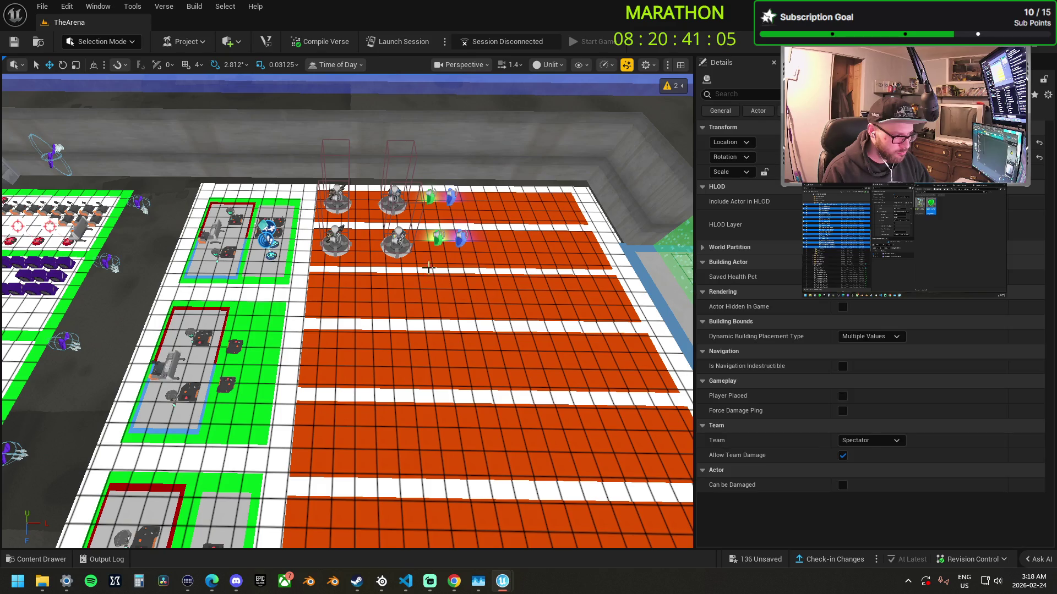
pyautogui.moveTo(334, 278); pyautogui.dragTo(337, 330)
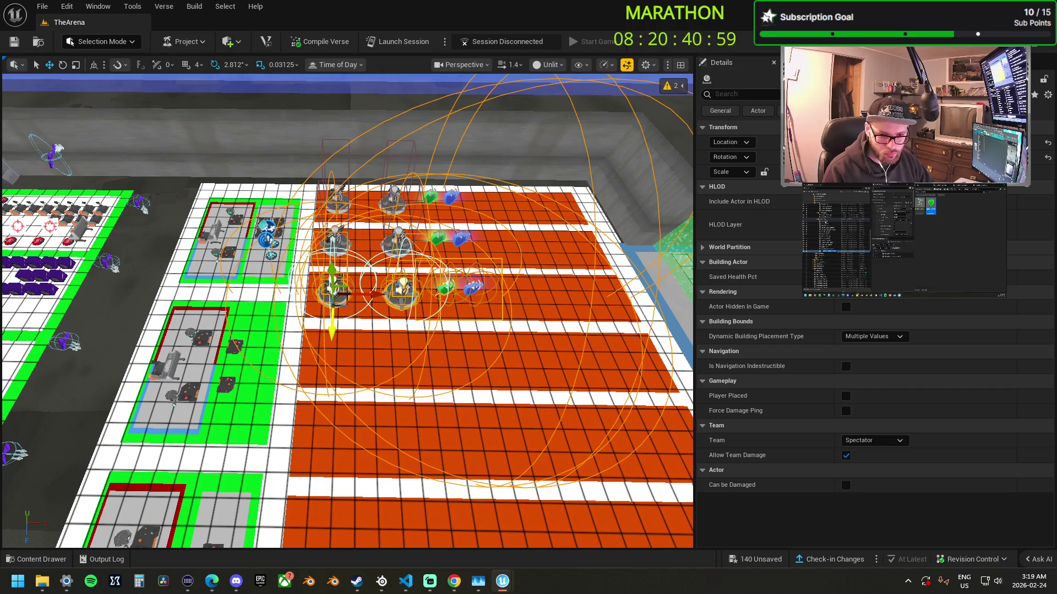
pyautogui.click(825, 221)
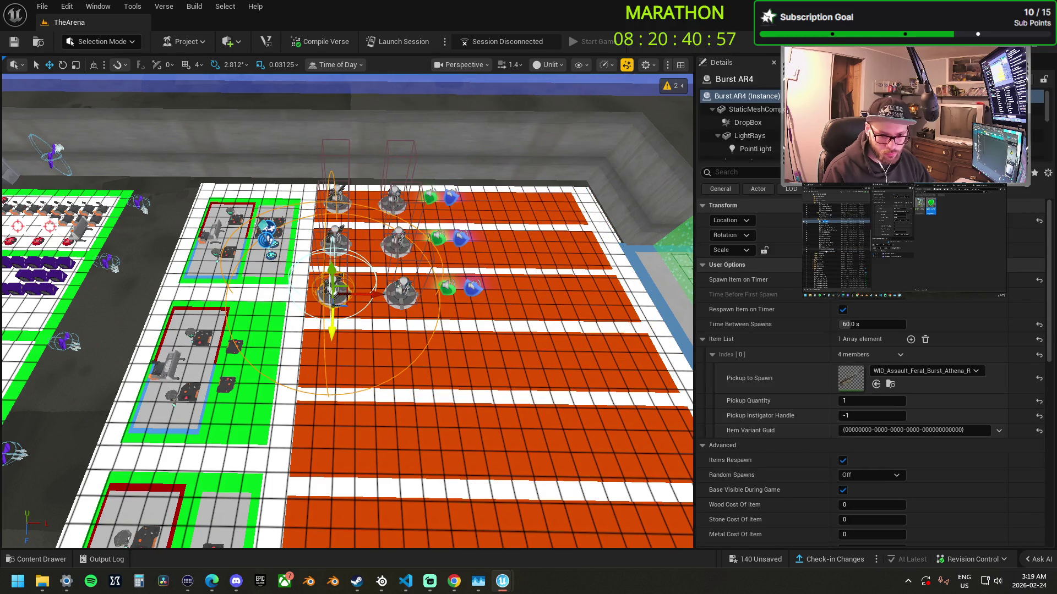
pyautogui.keyDown('shift'); pyautogui.click(825, 271); pyautogui.keyUp('shift')
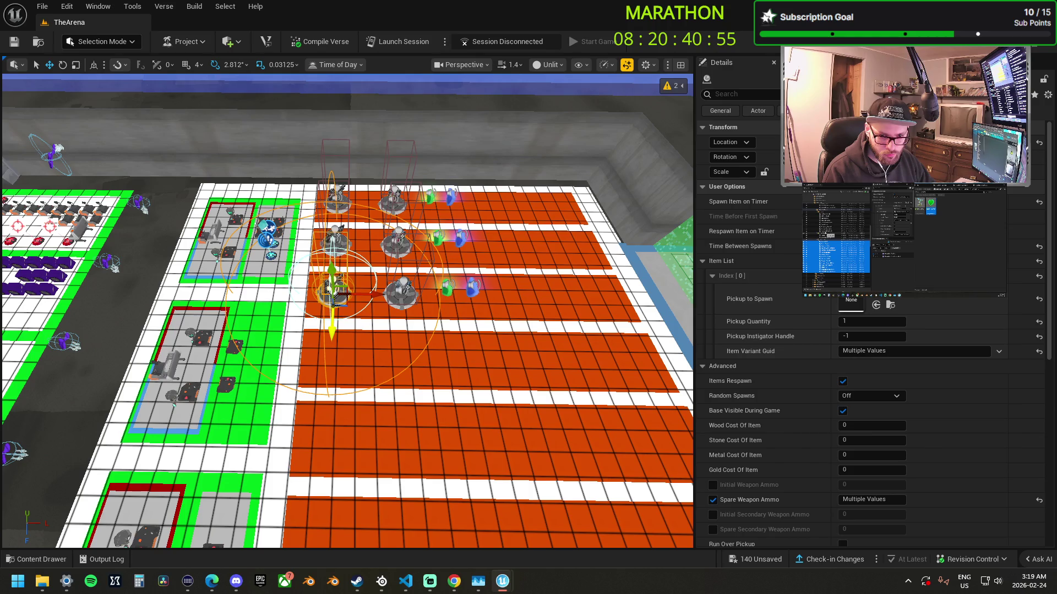
pyautogui.keyDown('ctrl'); pyautogui.click(832, 234); pyautogui.keyUp('ctrl')
# - Bind the copies' Enable to Trigger_Main_Map4
pyautogui.press('a')
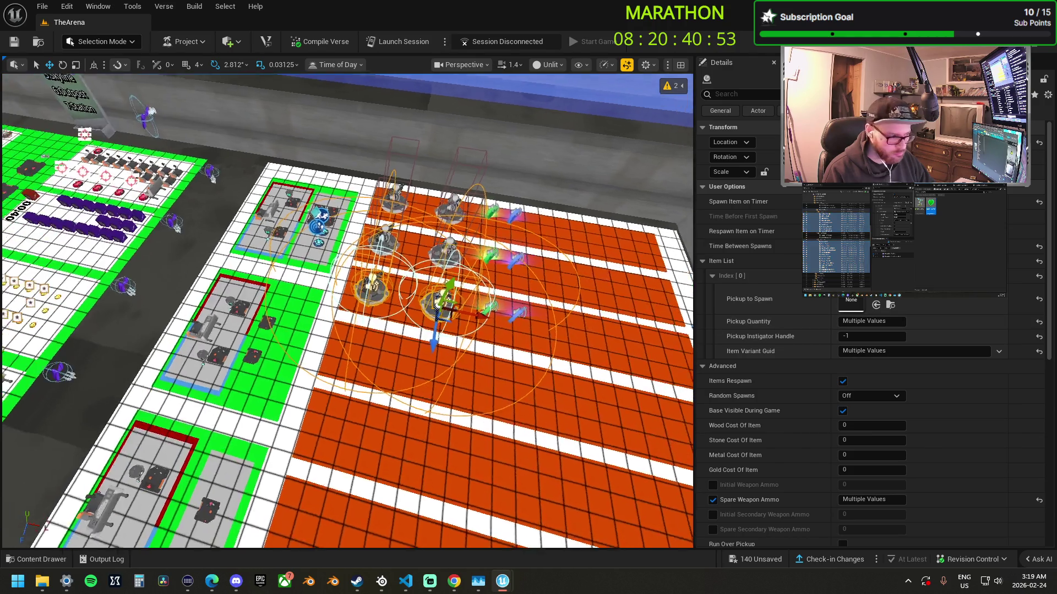
pyautogui.press('a')
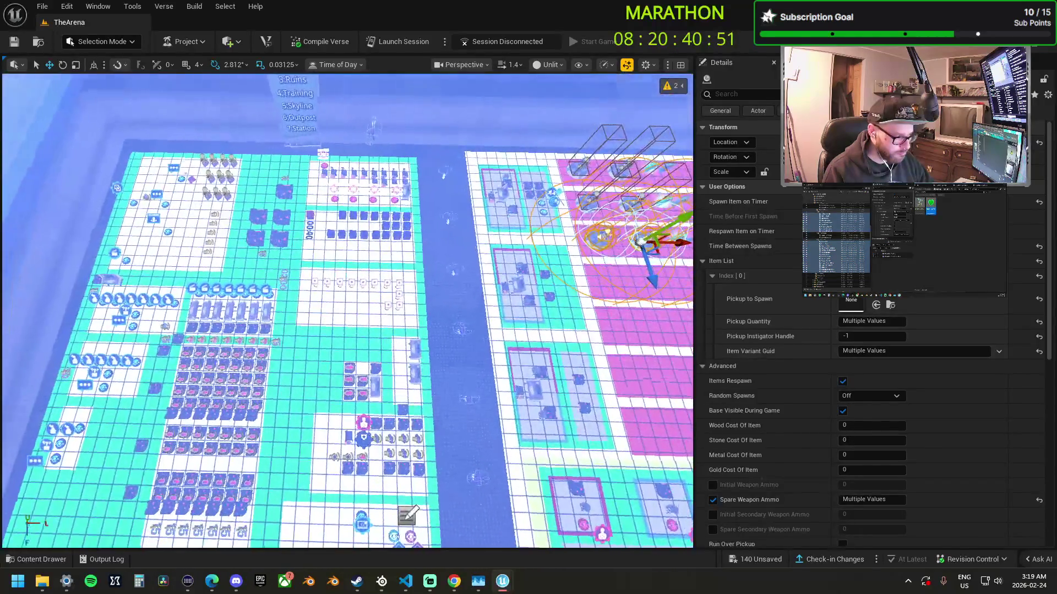
pyautogui.scroll(-10, 778, 386)
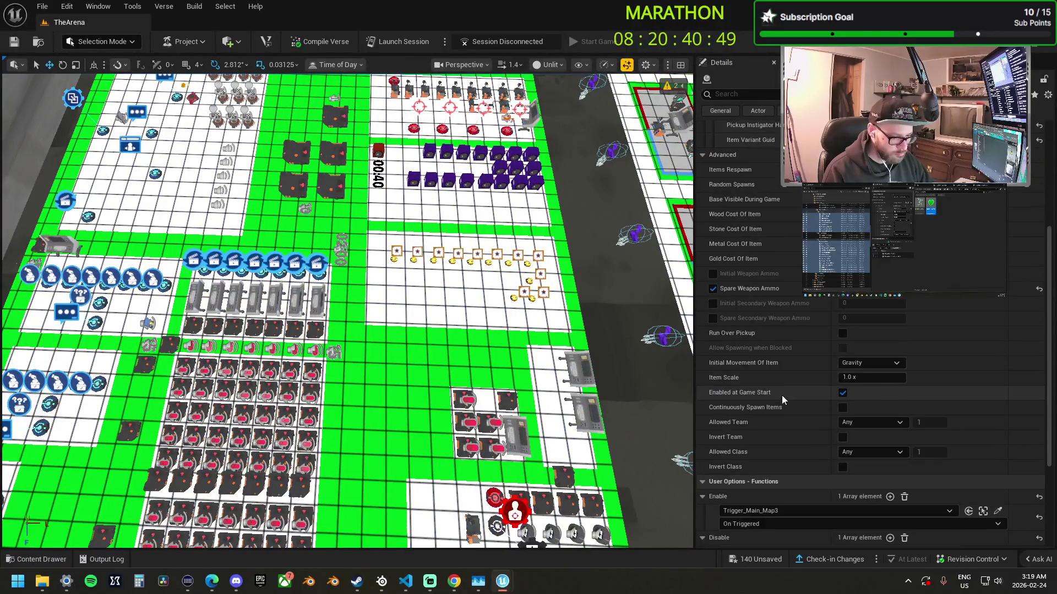
pyautogui.click(997, 423)
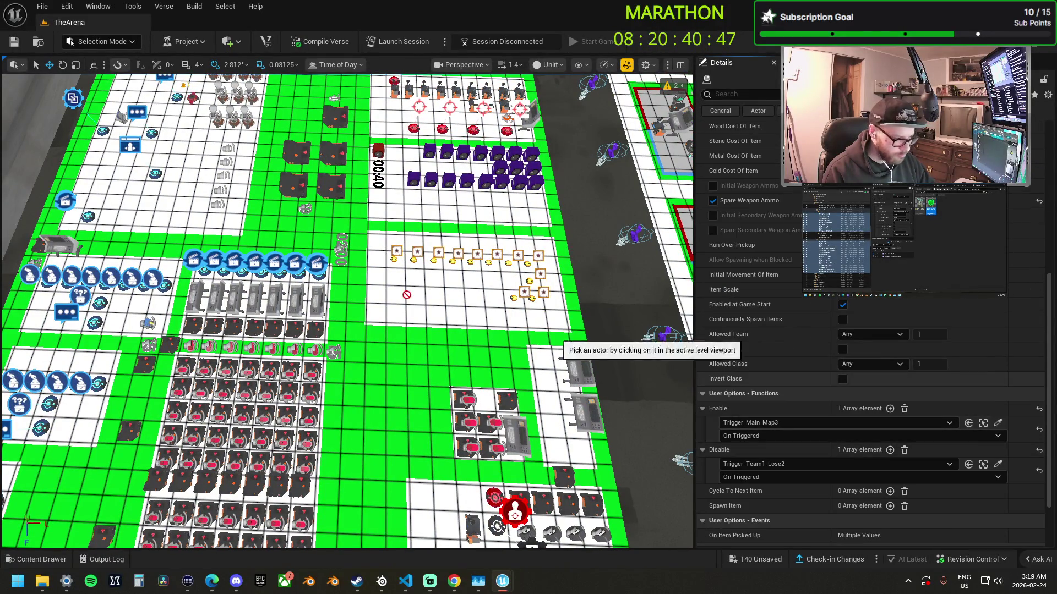
pyautogui.click(252, 346)
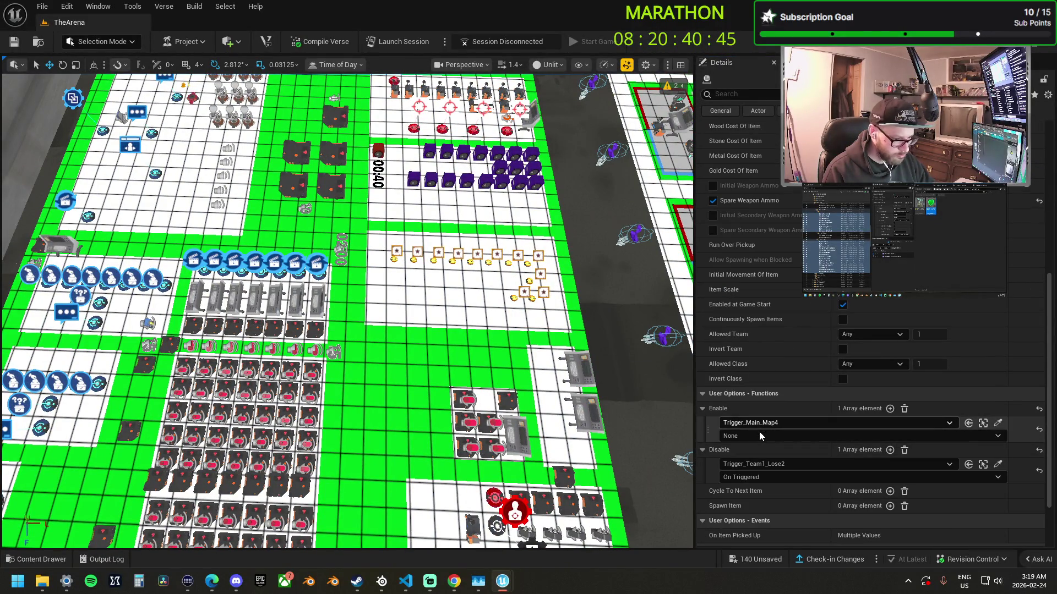
# - Review the Enable trigger binding across the map and cancel an extra trigger pick
pyautogui.press('f')
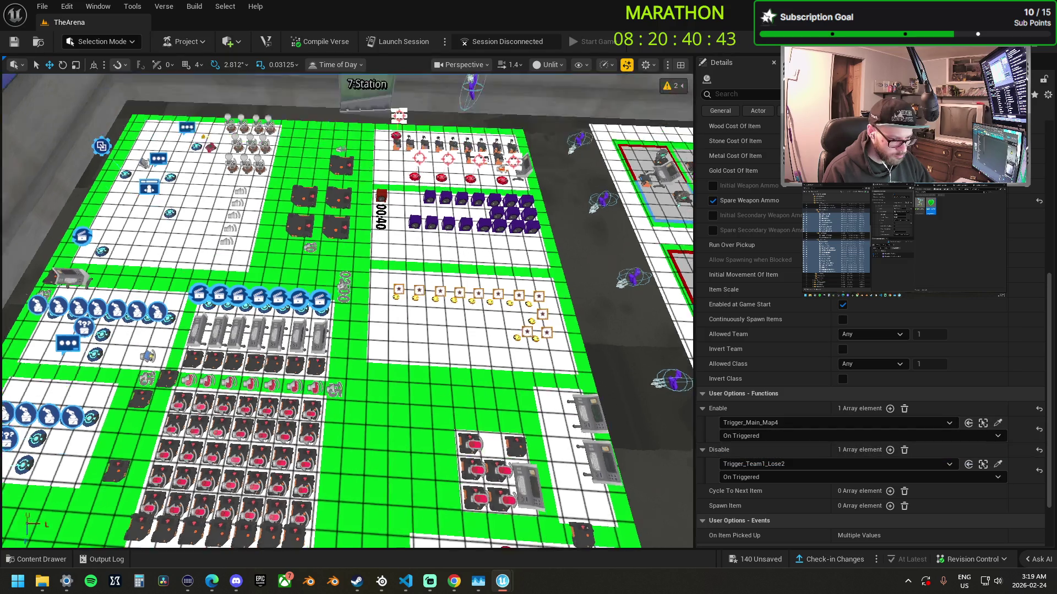
pyautogui.press('Left')
pyautogui.press('Left')
pyautogui.press('Left')
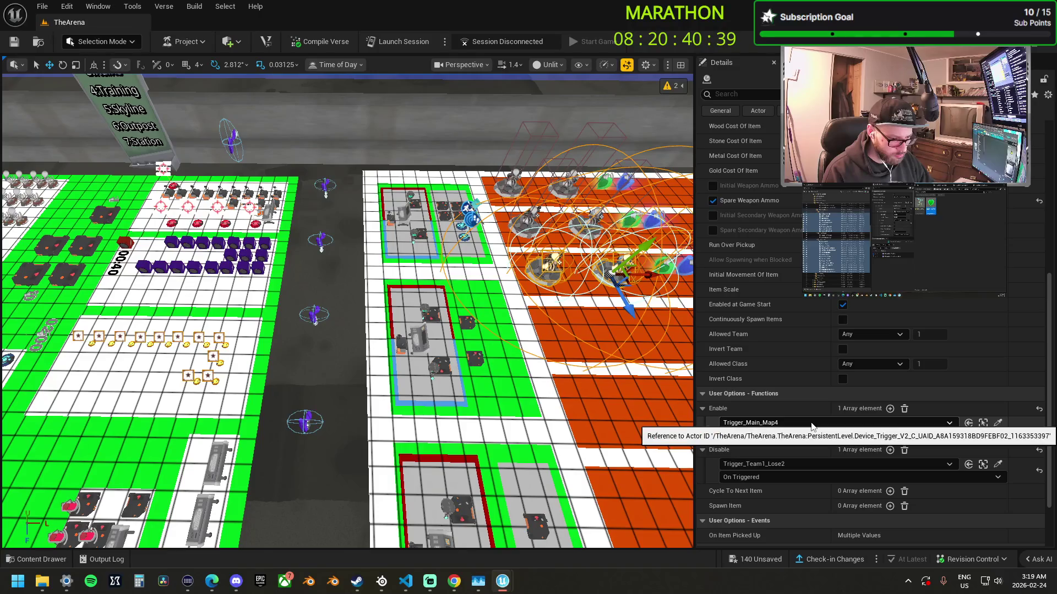
pyautogui.click(810, 423)
pyautogui.click(811, 422)
pyautogui.press('Left')
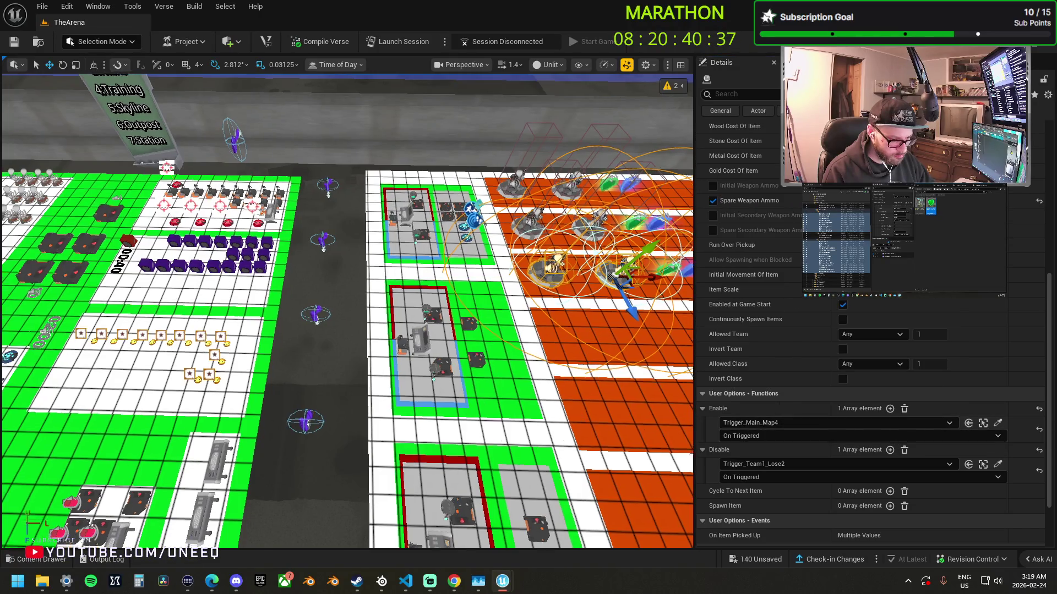
pyautogui.press('Left')
pyautogui.press('Left')
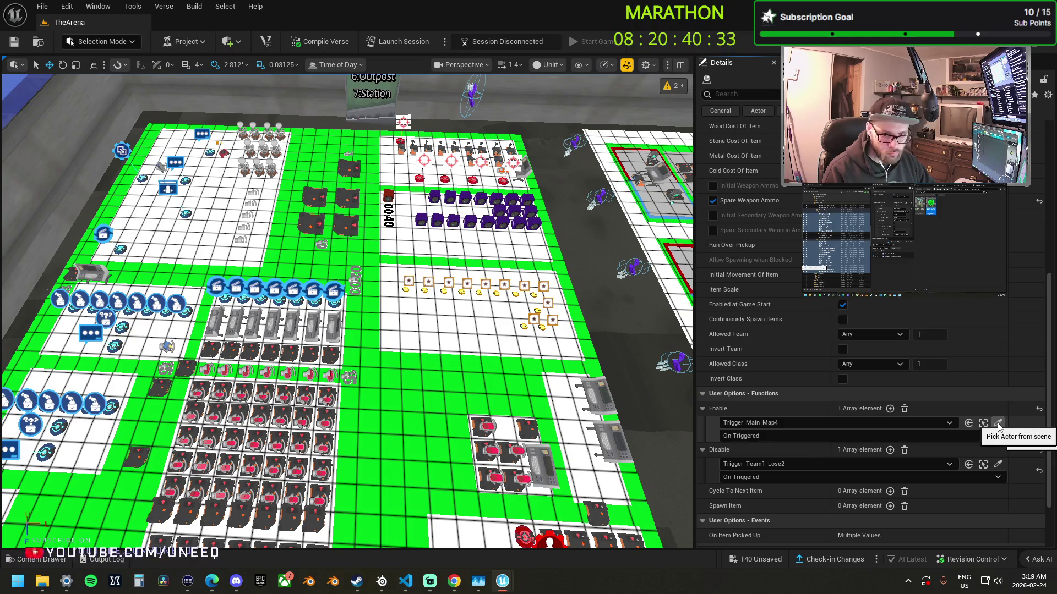
pyautogui.click(998, 424)
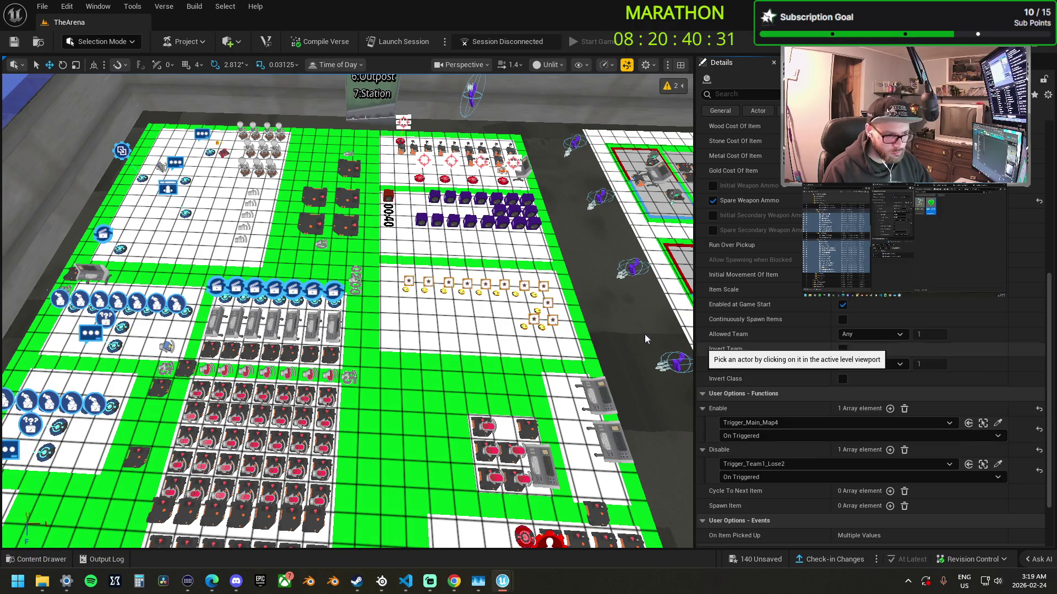
pyautogui.press('Right')
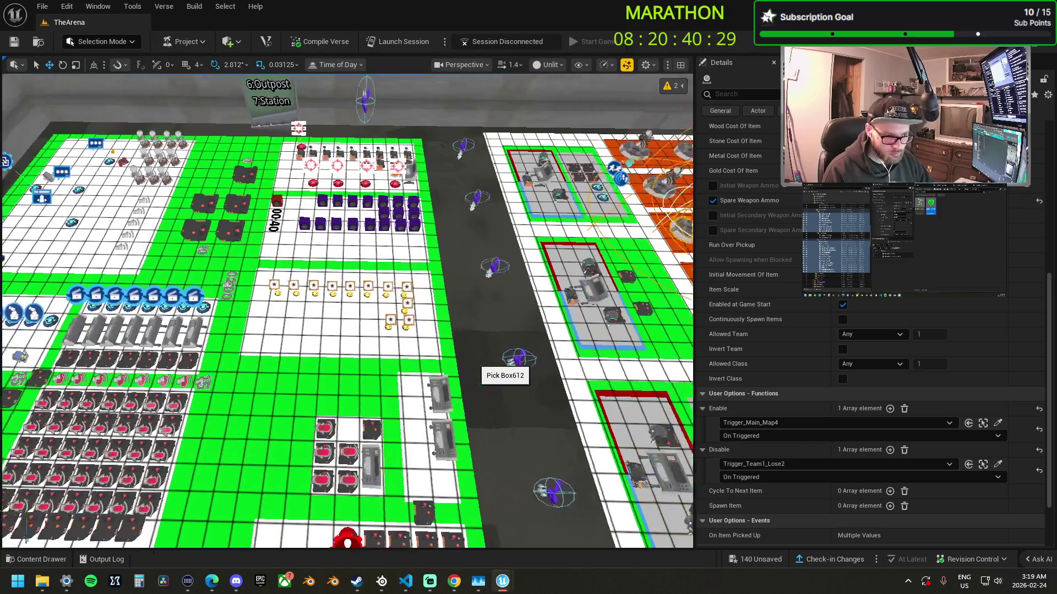
pyautogui.press('Right')
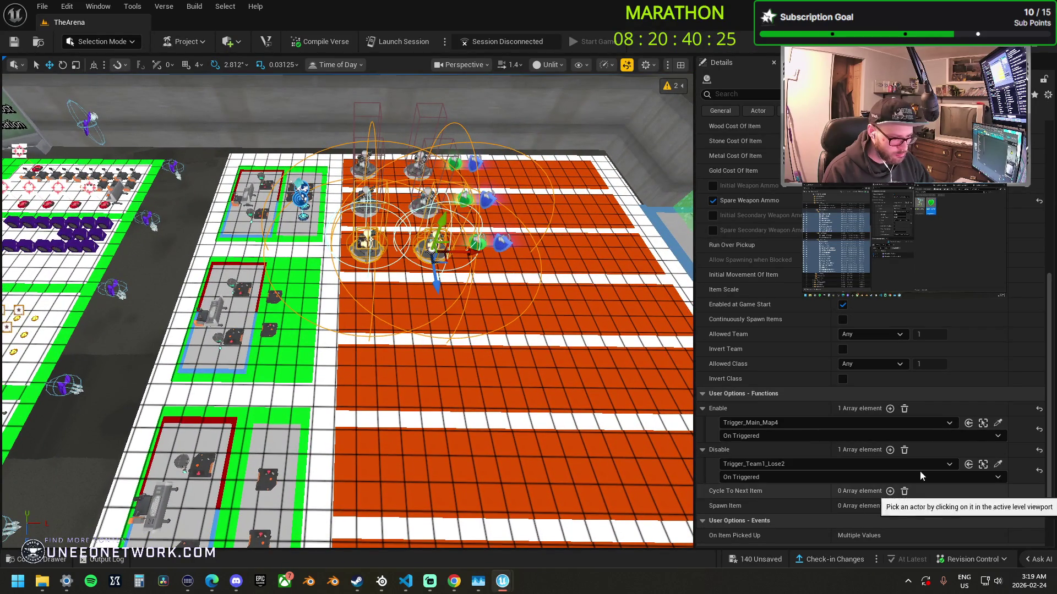
pyautogui.click(997, 464)
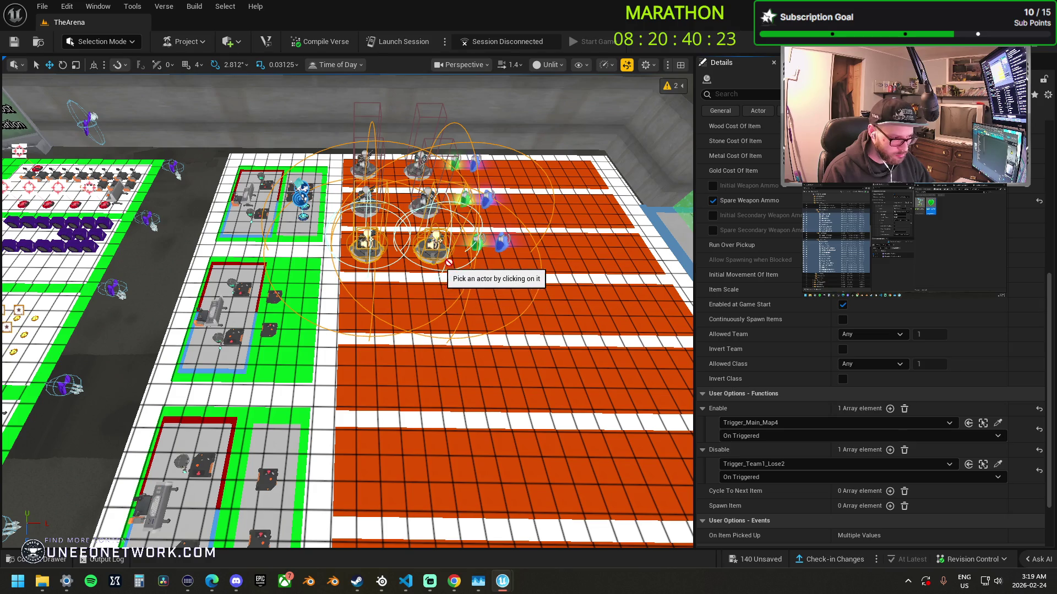
pyautogui.press('Escape')
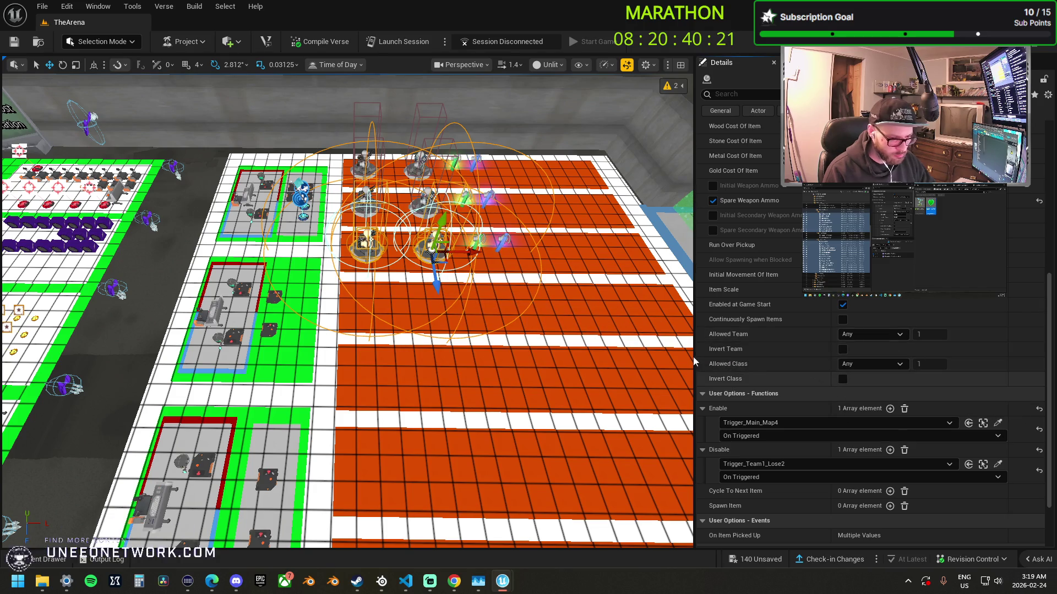
# - Undo a stray move, then duplicate the third-lane spawners one lane further down
pyautogui.moveTo(435, 285); pyautogui.dragTo(450, 340)
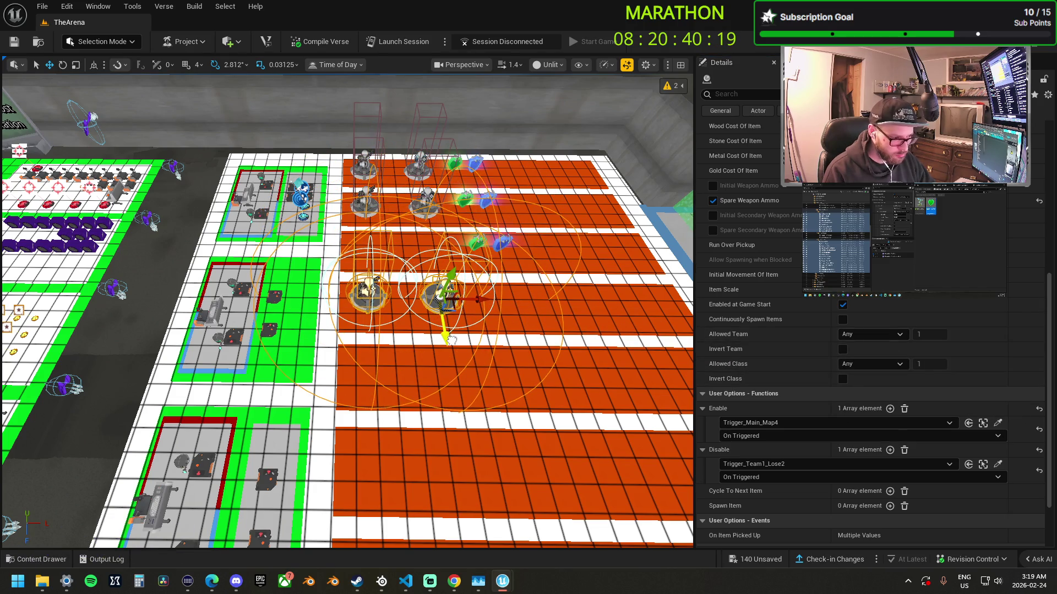
pyautogui.hotkey('ctrl', 'z')
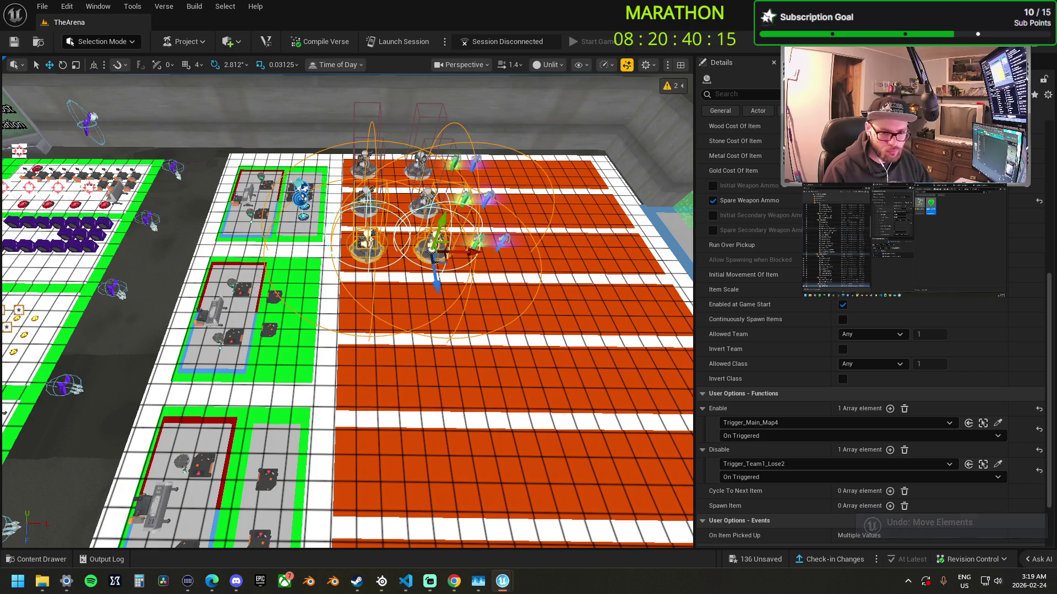
pyautogui.click(480, 245)
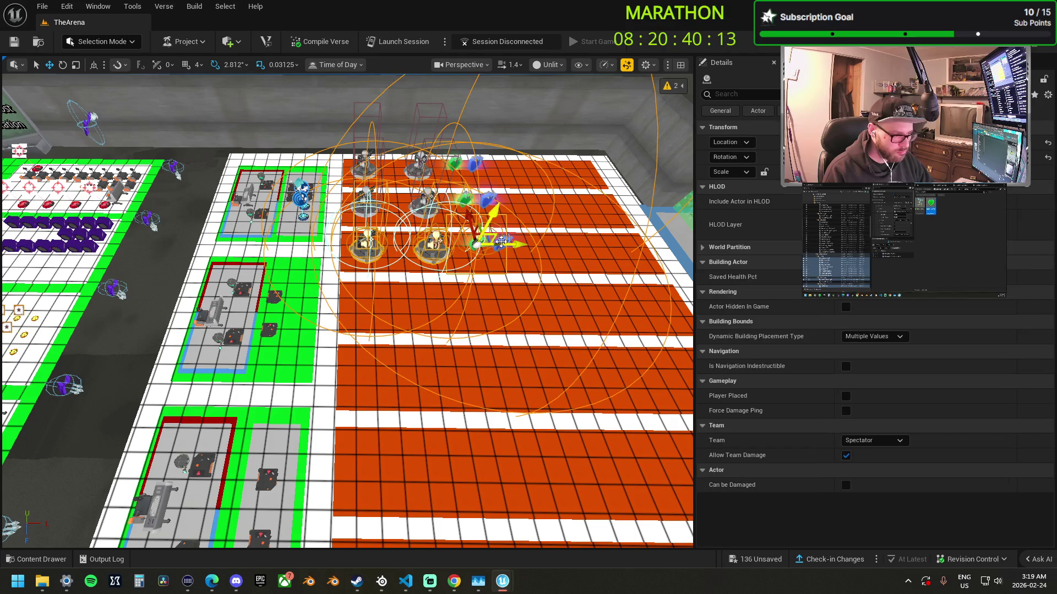
pyautogui.moveTo(493, 218); pyautogui.dragTo(505, 266)
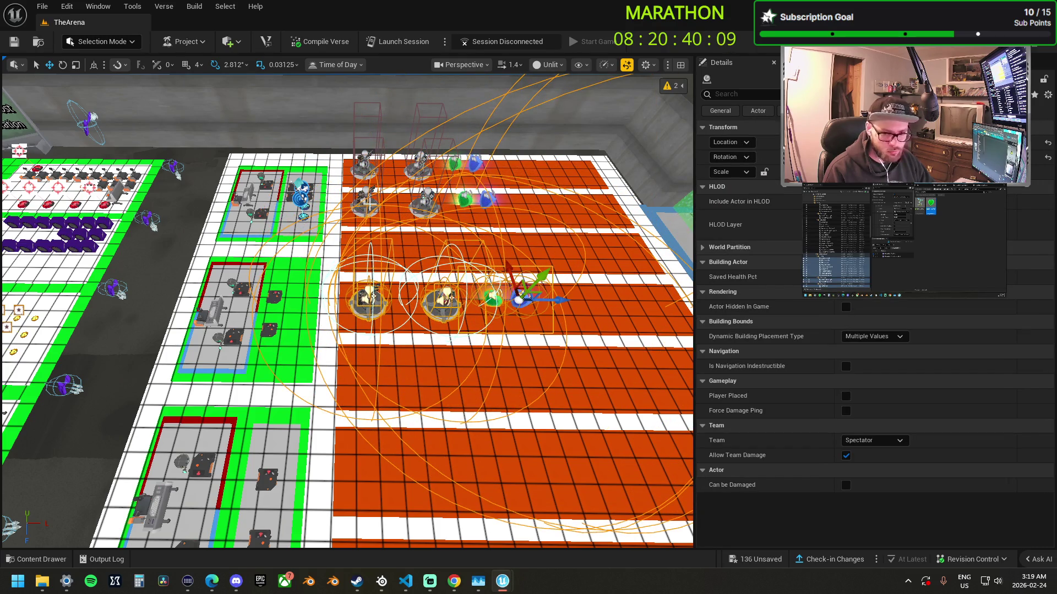
pyautogui.click(369, 202)
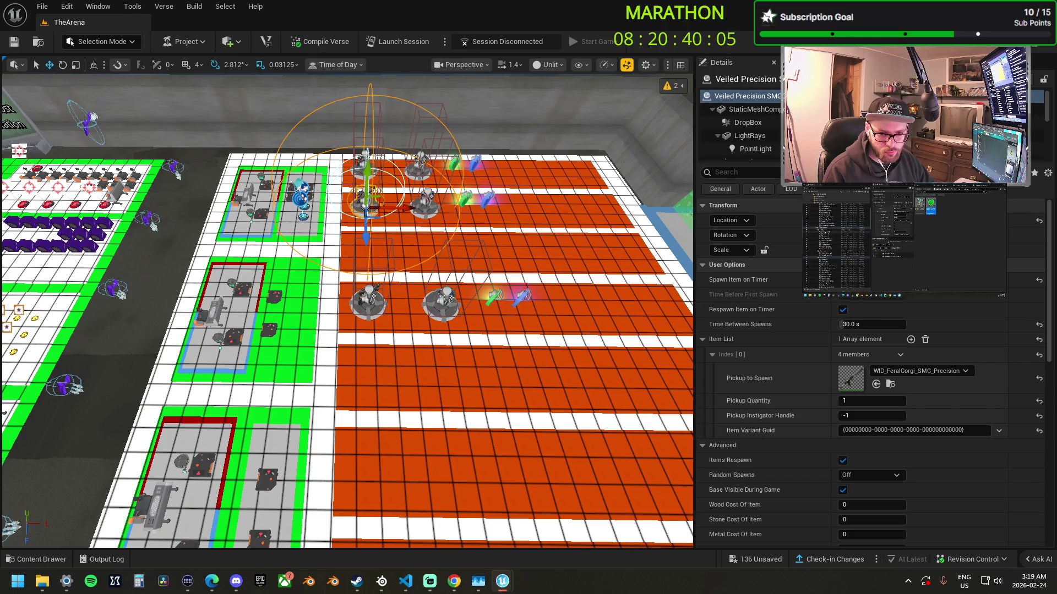
pyautogui.keyDown('ctrl'); pyautogui.click(430, 201); pyautogui.keyUp('ctrl')
pyautogui.moveTo(424, 233); pyautogui.dragTo(433, 277)
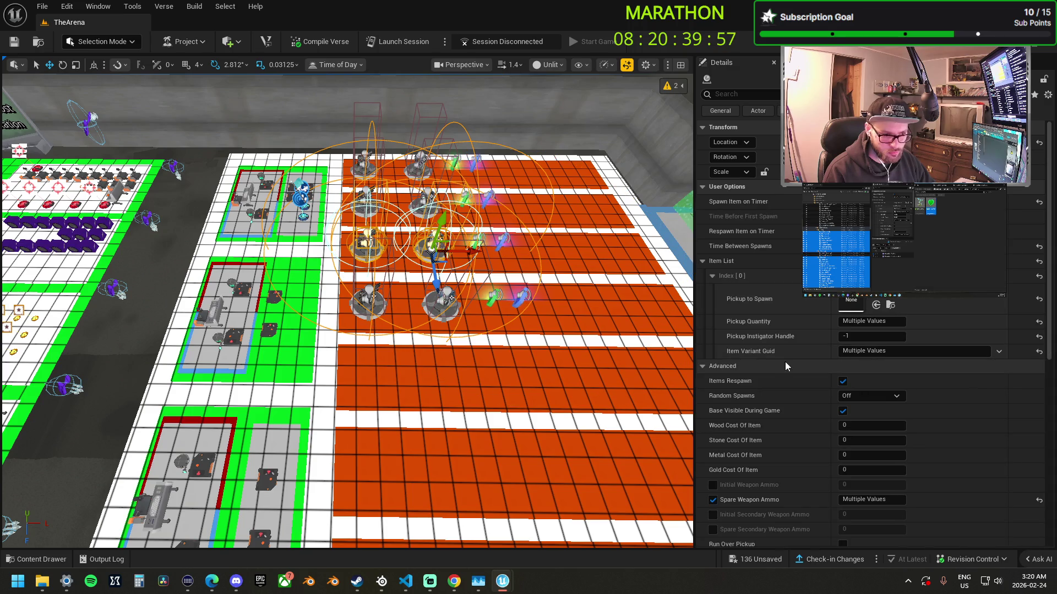
# - Inspect the Bubble Shield4 and Burst AR4 spawners in the lane, then deselect
pyautogui.press('Left')
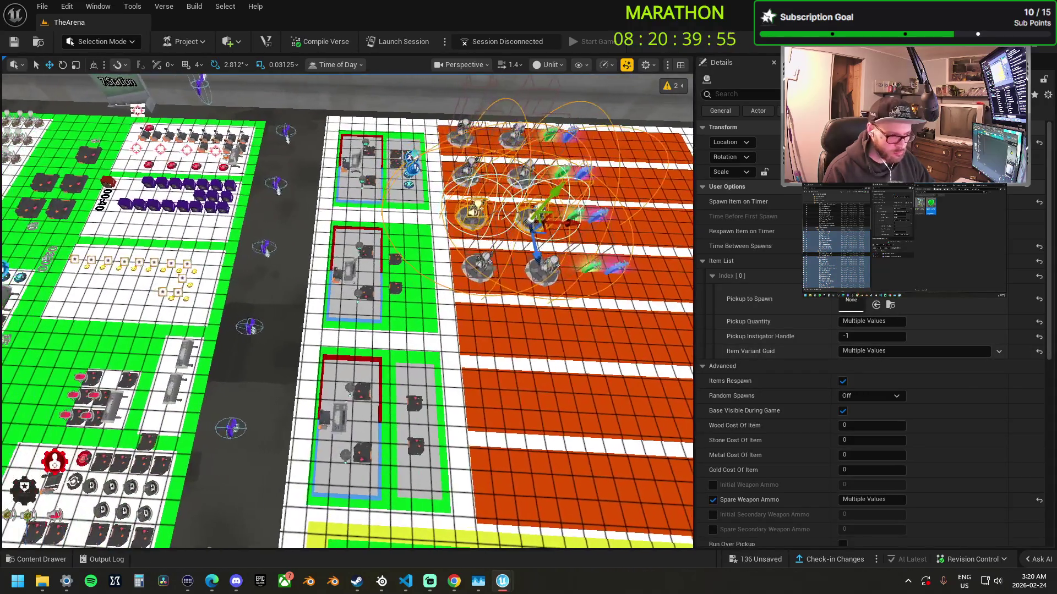
pyautogui.scroll(-1, 886, 404)
pyautogui.scroll(-5, 886, 404)
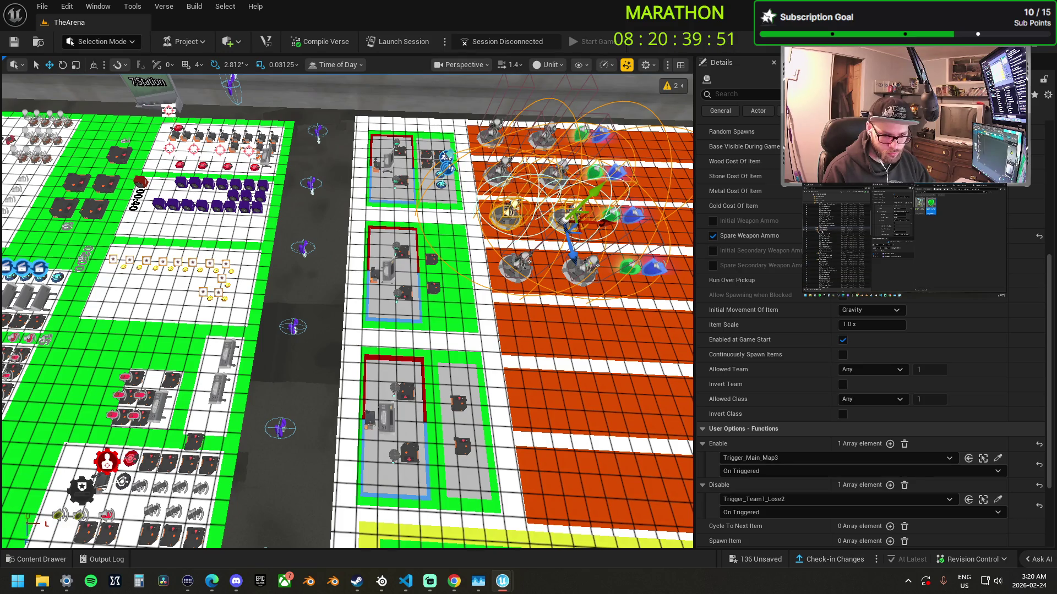
pyautogui.click(580, 270)
pyautogui.scroll(-3, 794, 464)
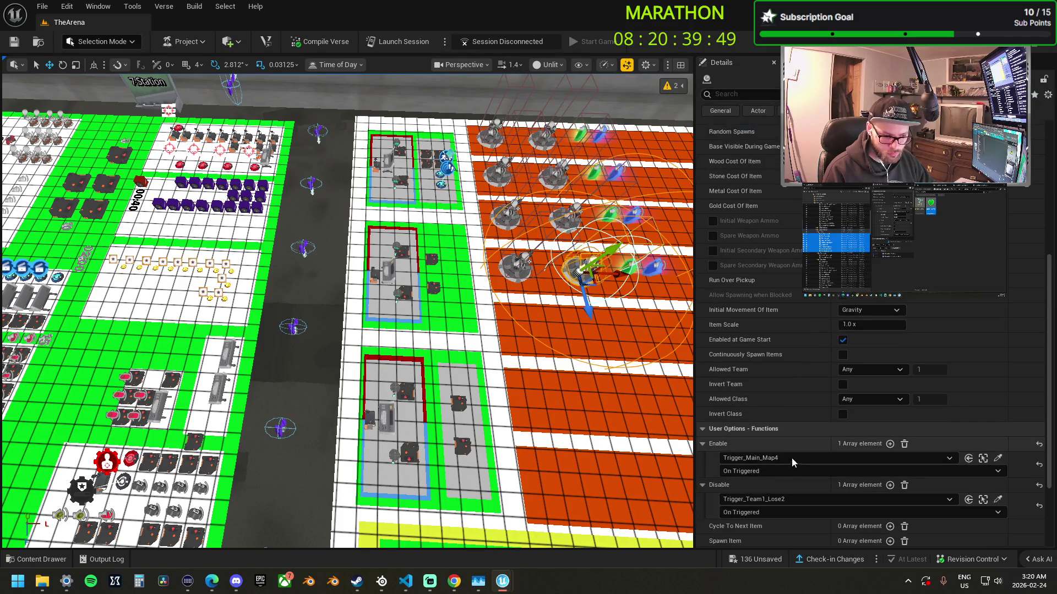
pyautogui.click(514, 265)
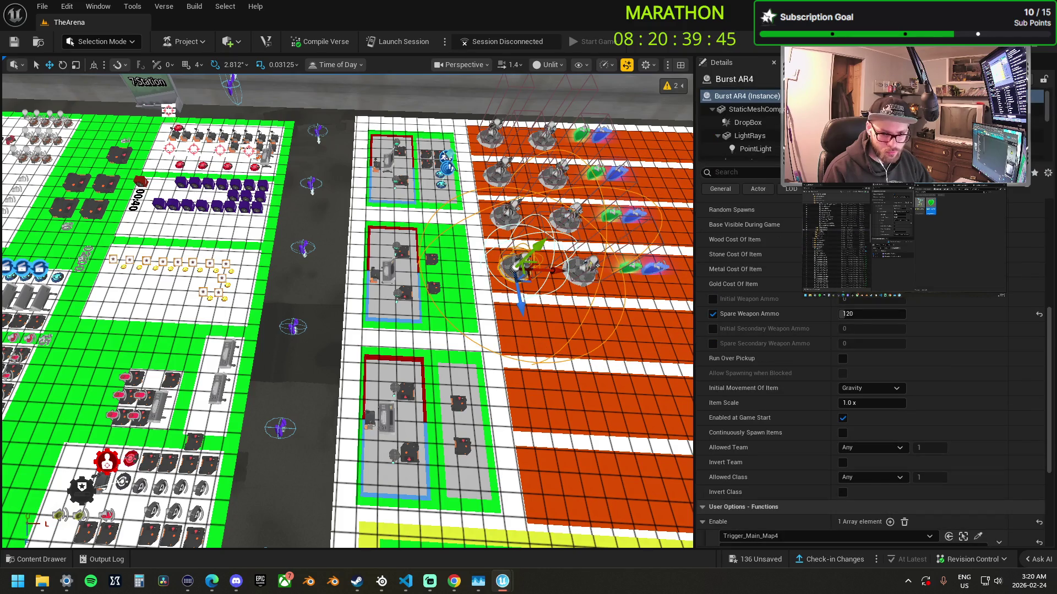
pyautogui.press('Escape')
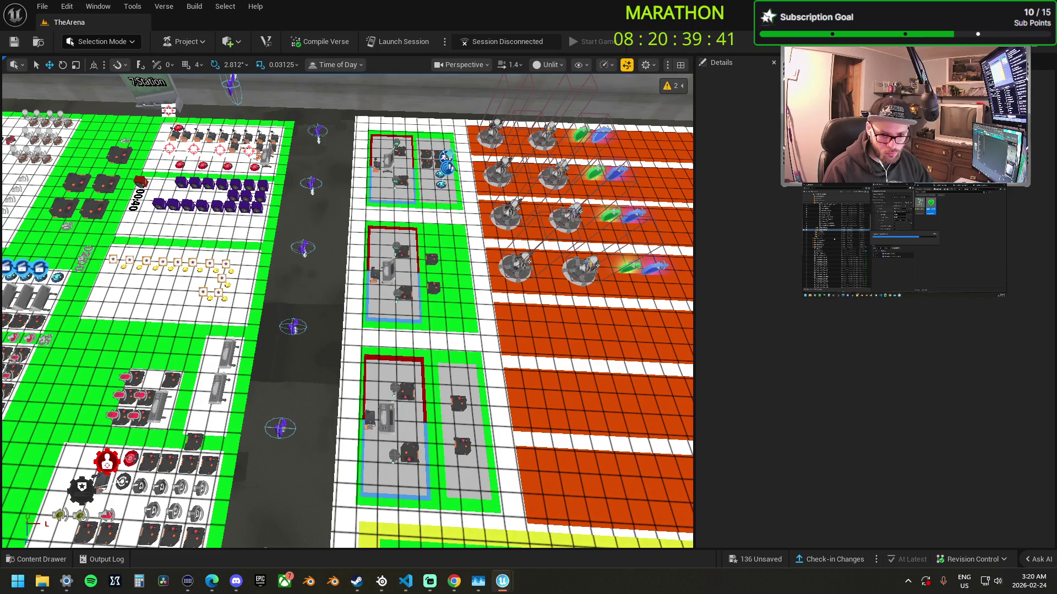
# - Paste the copied spawner group and try moving the Burst AR5 pair, undoing it
pyautogui.hotkey('ctrl', 'v')
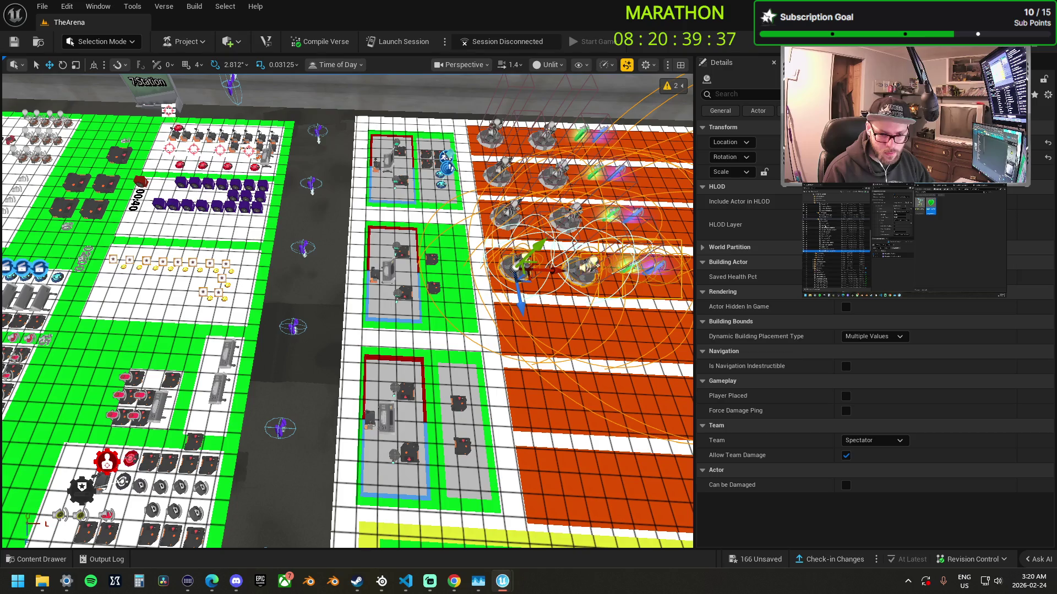
pyautogui.click(515, 267)
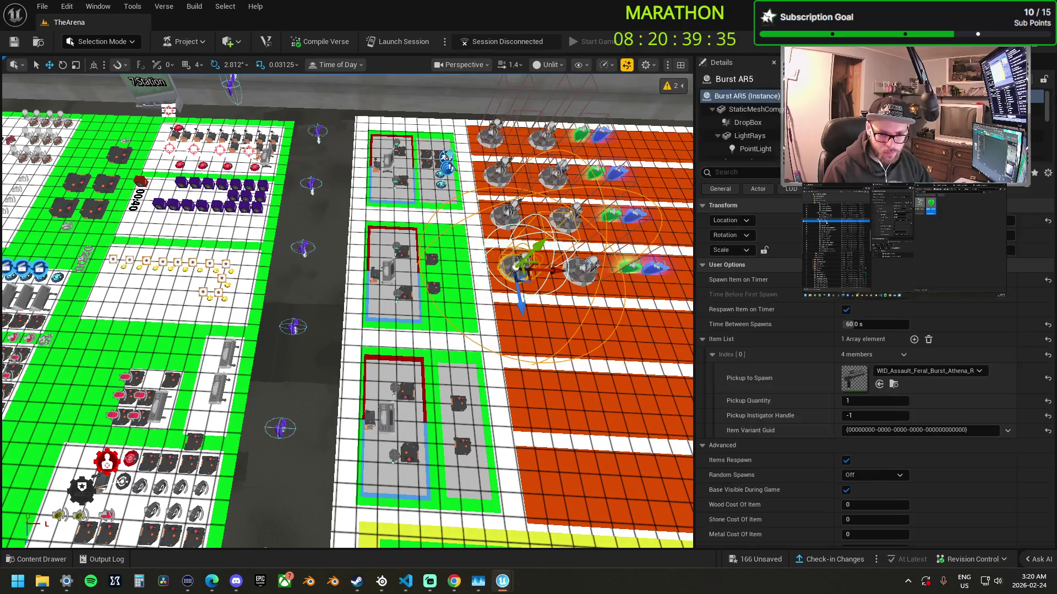
pyautogui.keyDown('ctrl'); pyautogui.click(579, 268); pyautogui.keyUp('ctrl')
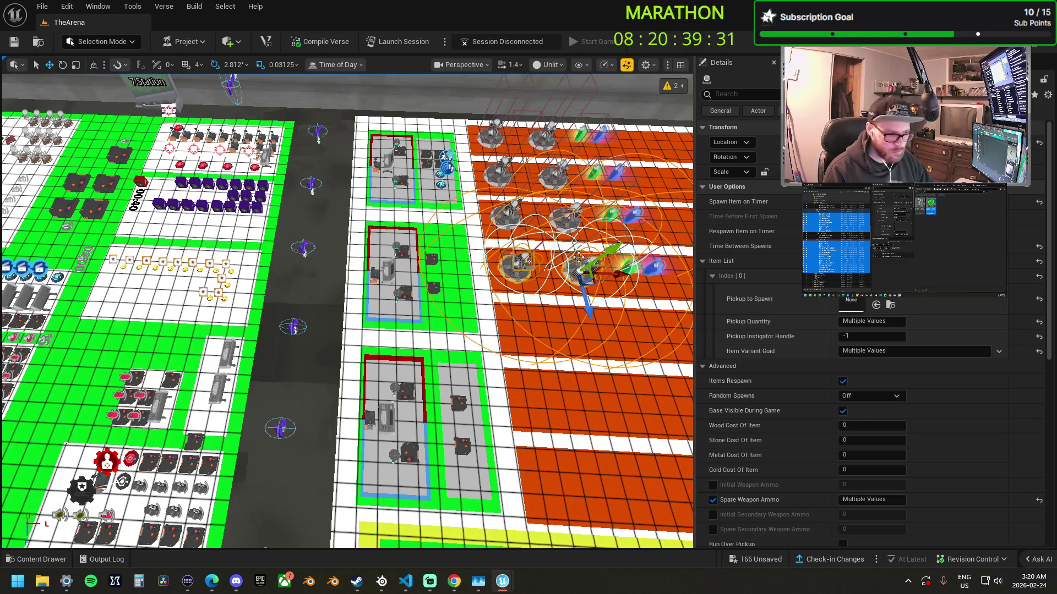
pyautogui.moveTo(588, 315); pyautogui.dragTo(605, 334)
pyautogui.hotkey('ctrl', 'z')
pyautogui.scroll(3, 605, 334)
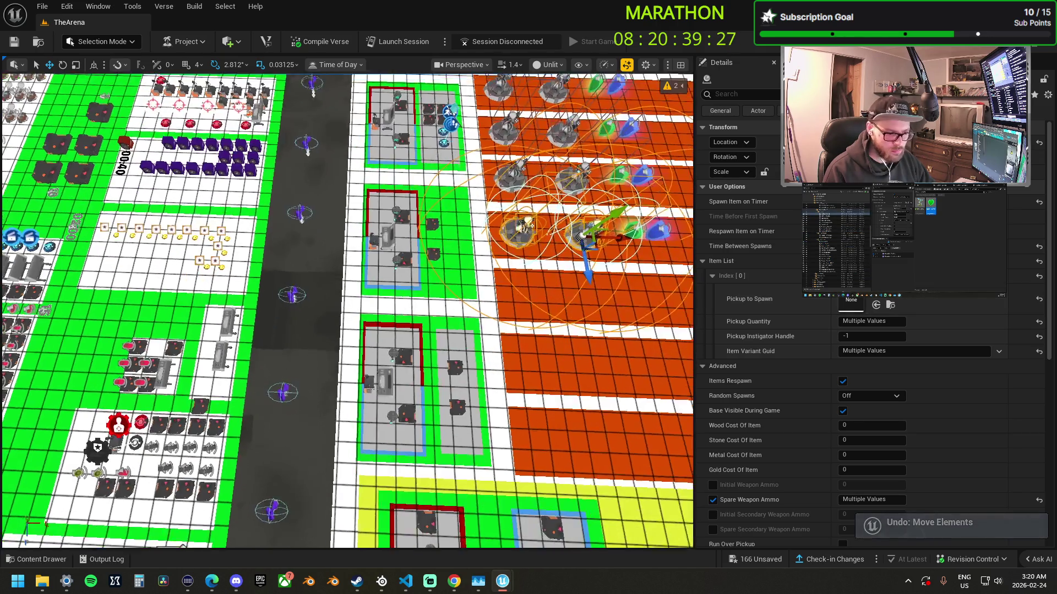
pyautogui.scroll(-5, 819, 345)
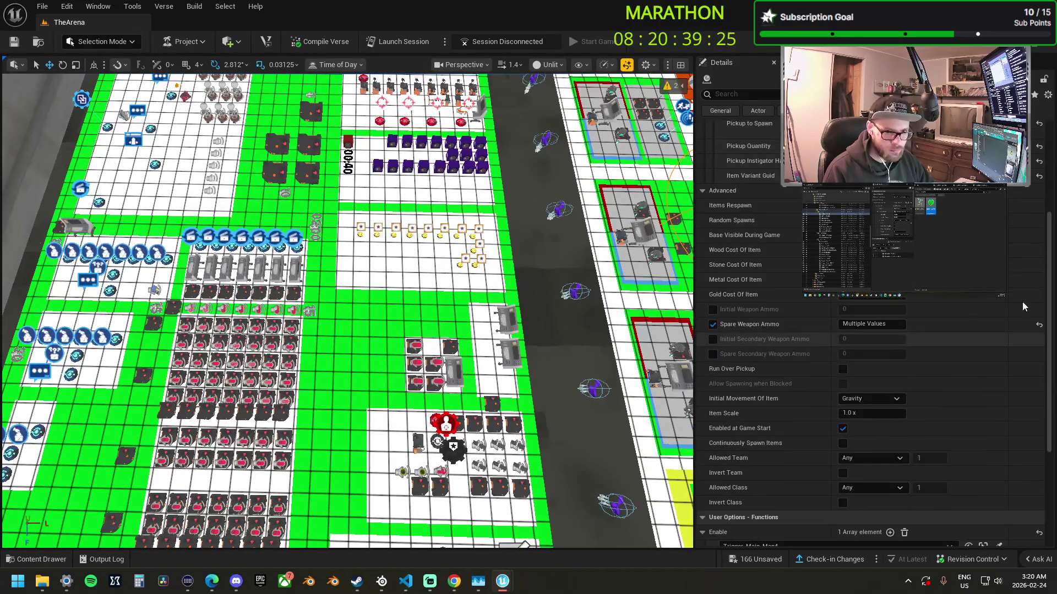
# - Set the pasted spawners' Enable to Trigger_Main_Map5 On Triggered
pyautogui.click(836, 220)
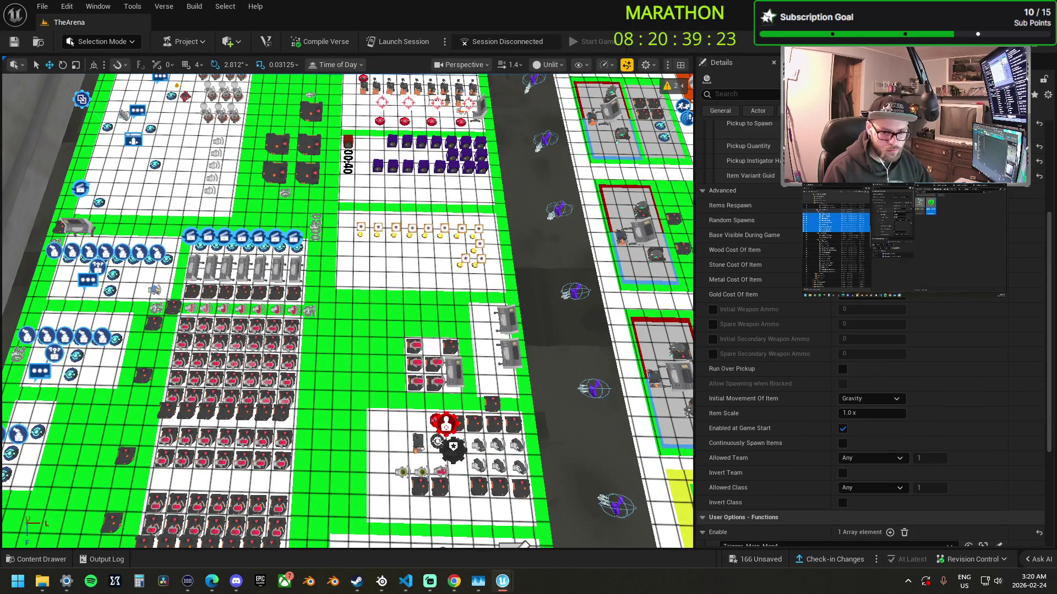
pyautogui.scroll(-3, 820, 467)
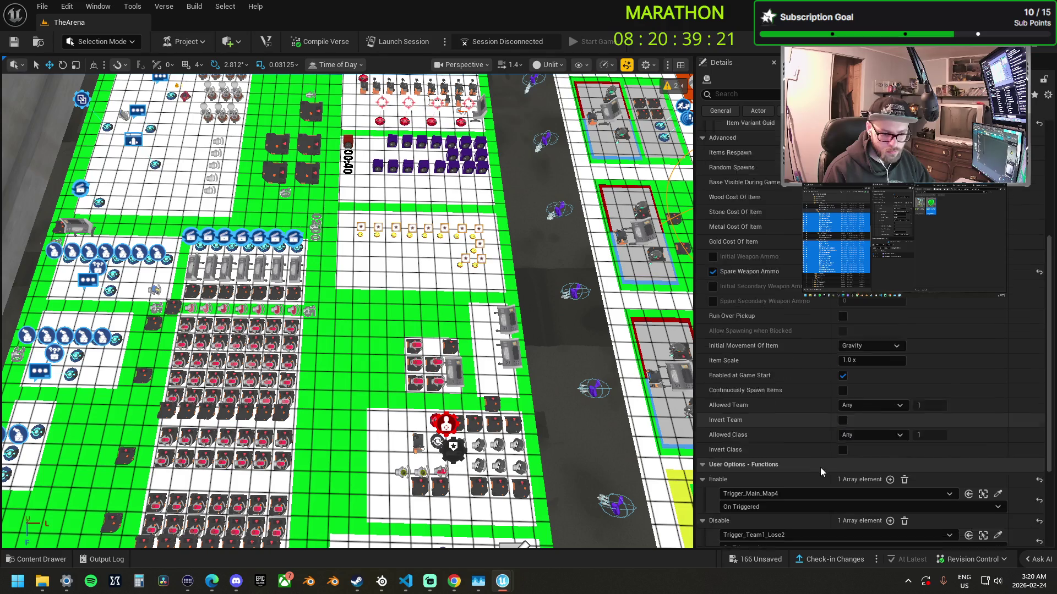
pyautogui.click(997, 442)
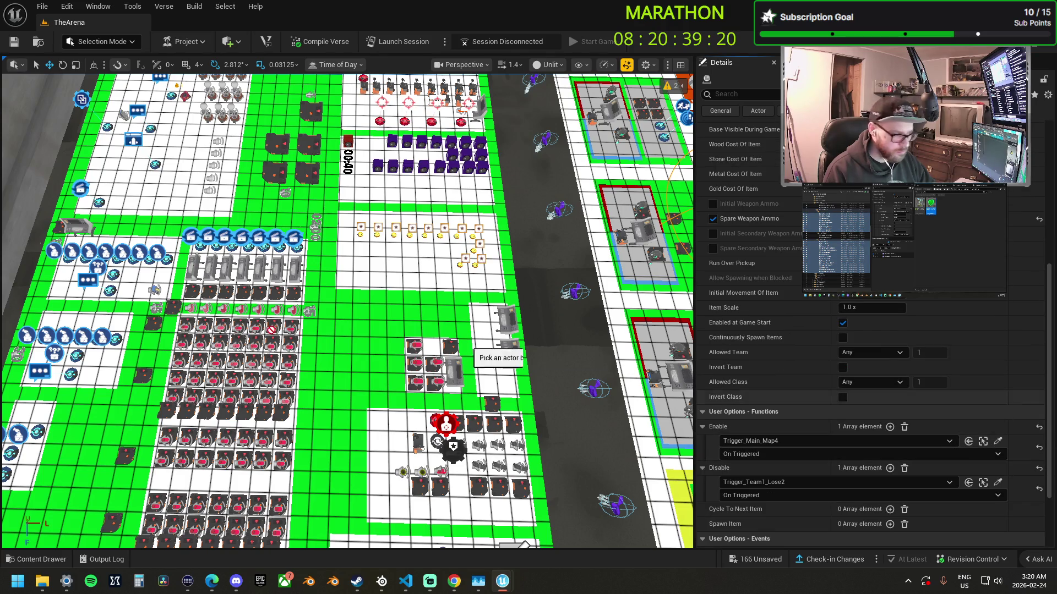
pyautogui.click(233, 287)
pyautogui.click(748, 456)
pyautogui.click(741, 476)
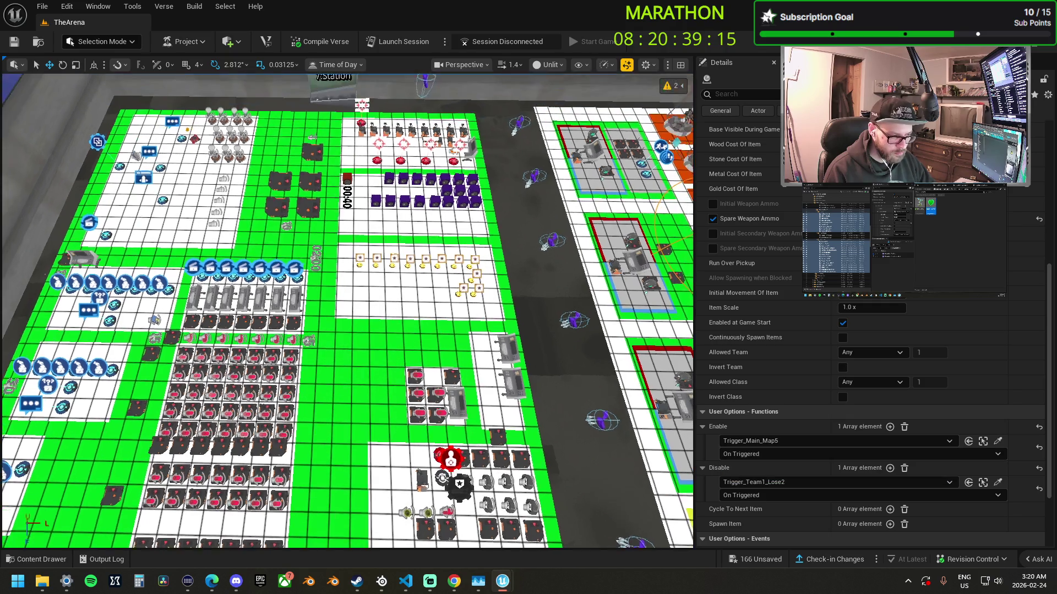
# - Duplicate the two spawner pedestals one orange row lower, then deselect
pyautogui.press('f')
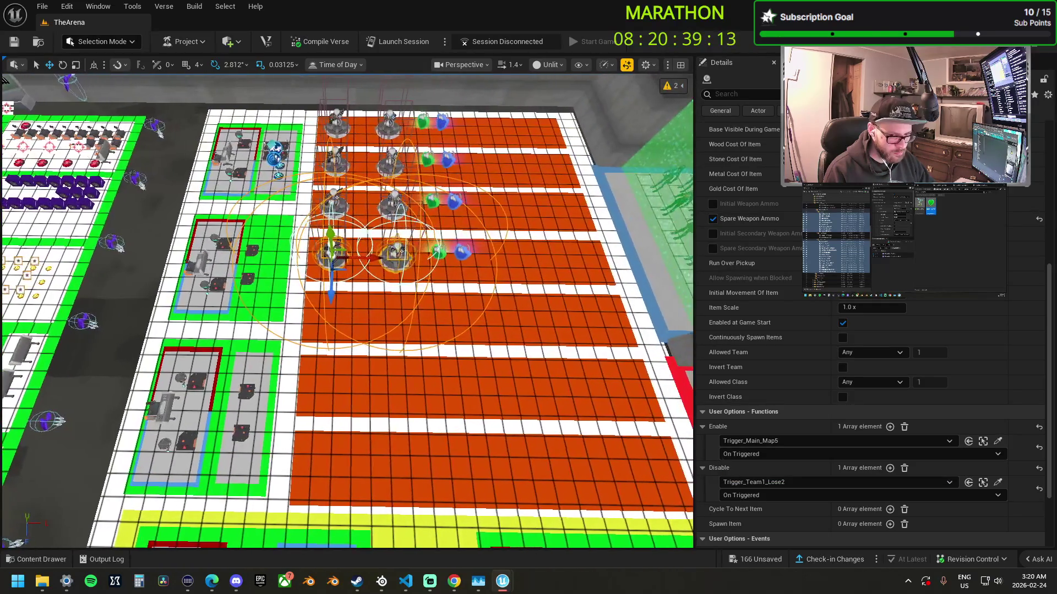
pyautogui.keyDown('ctrl'); pyautogui.click(446, 251); pyautogui.keyUp('ctrl')
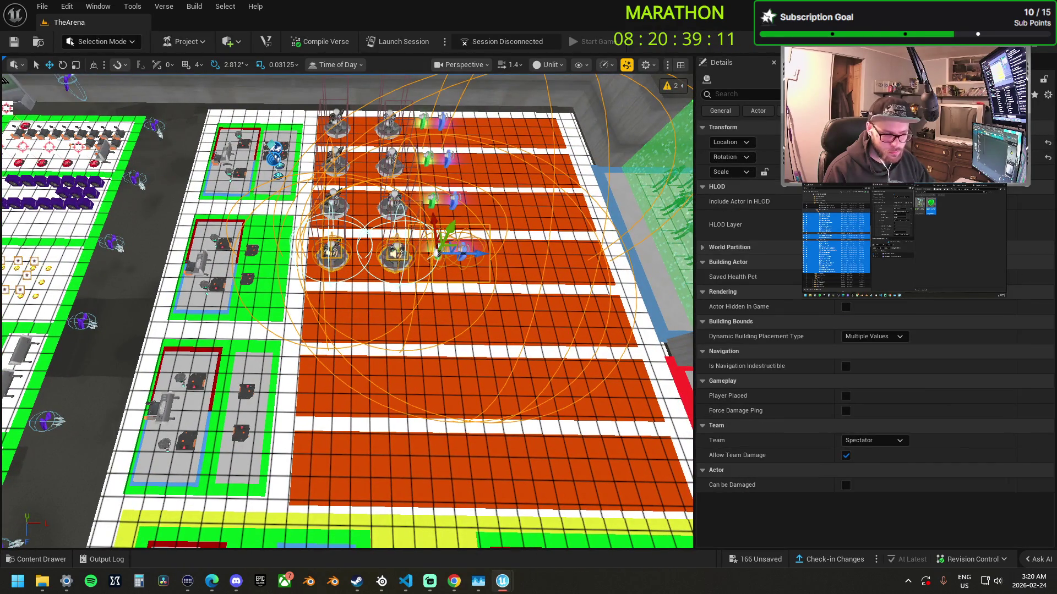
pyautogui.moveTo(439, 226); pyautogui.dragTo(450, 272)
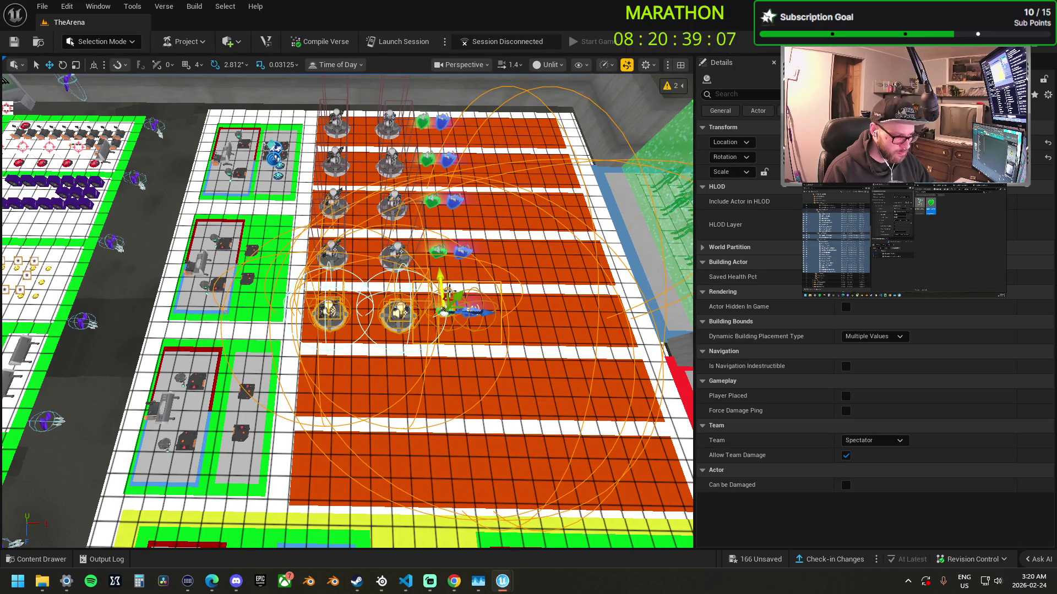
pyautogui.click(329, 312)
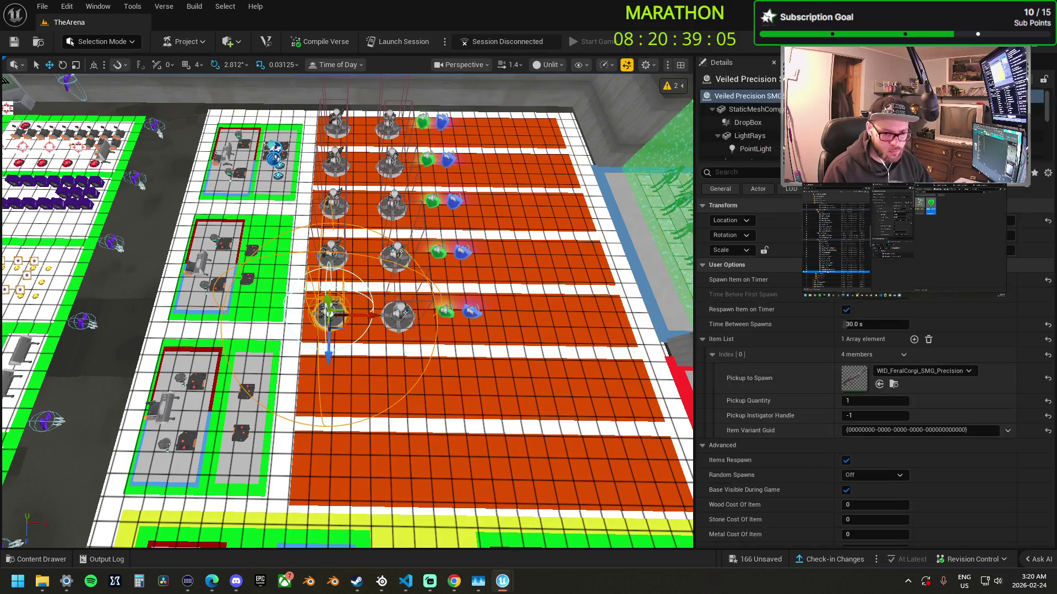
pyautogui.press('a')
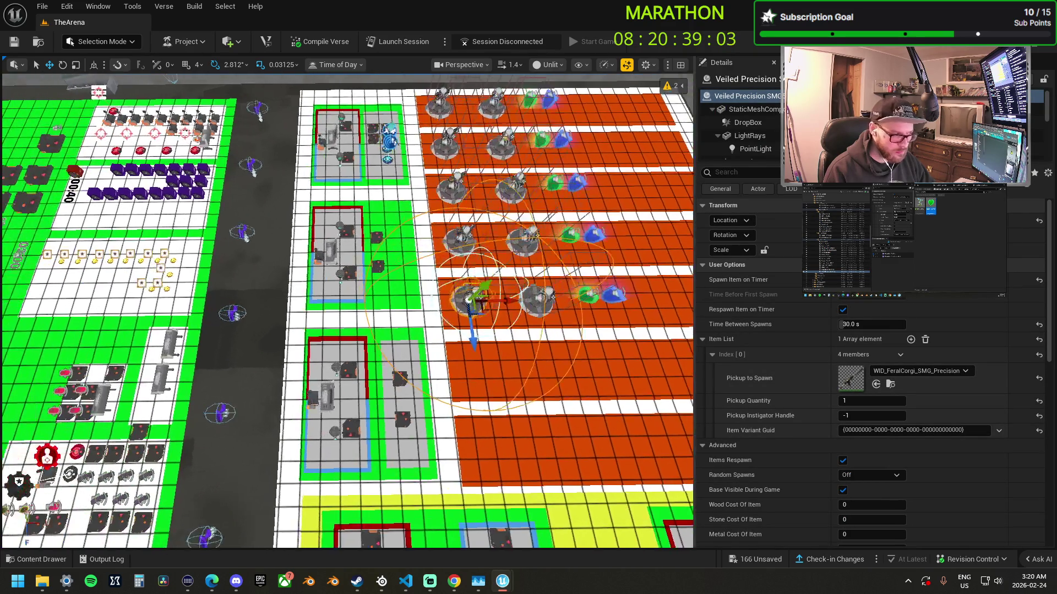
pyautogui.press('w')
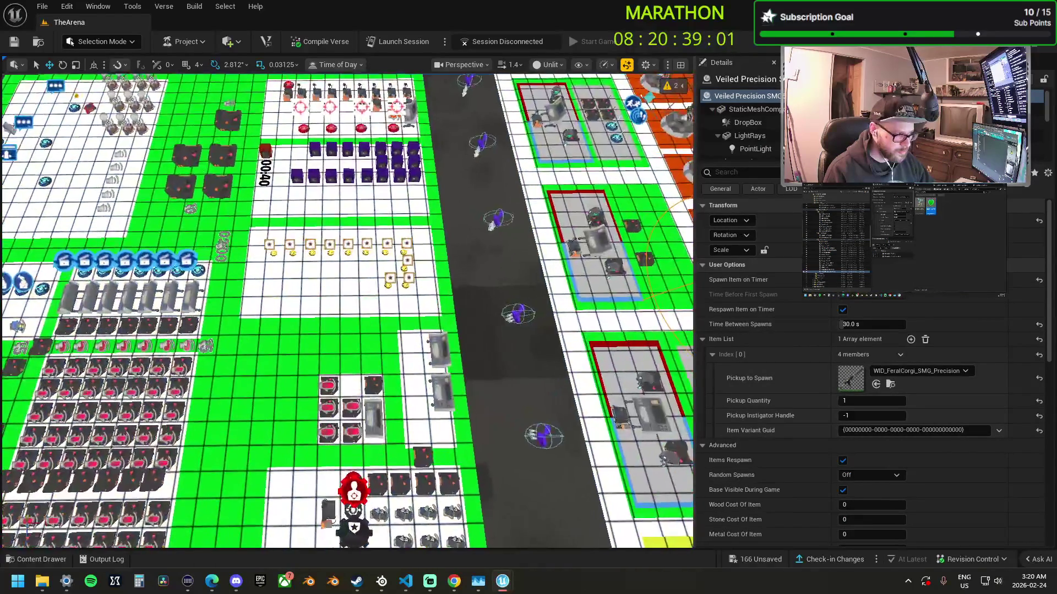
pyautogui.press('d')
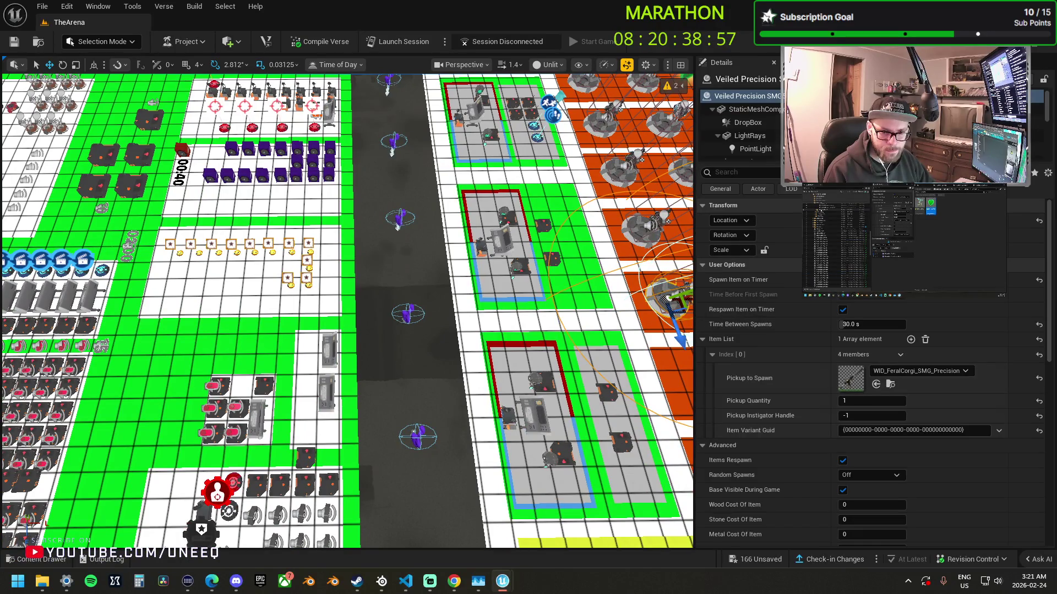
pyautogui.press('Escape')
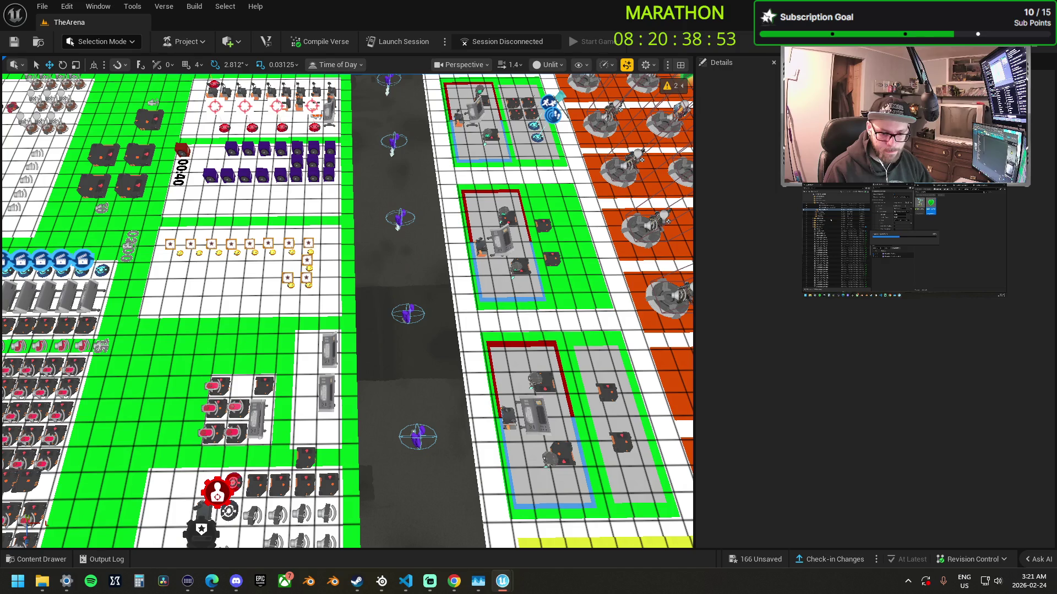
# - Set the copied spawners' Enable to Trigger_Main_Map6 On Triggered
pyautogui.click(669, 297)
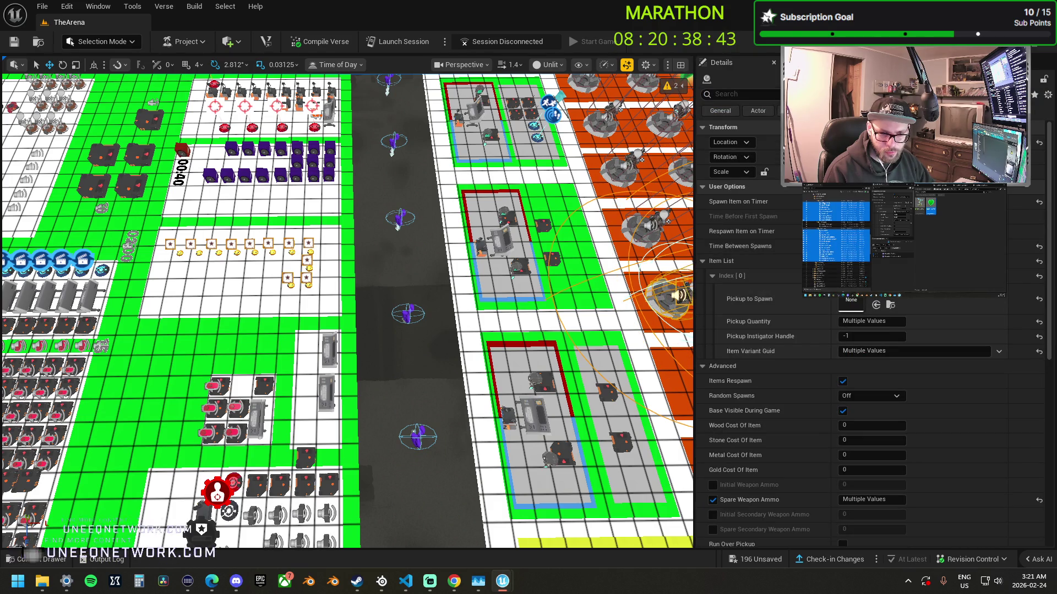
pyautogui.scroll(-10, 988, 444)
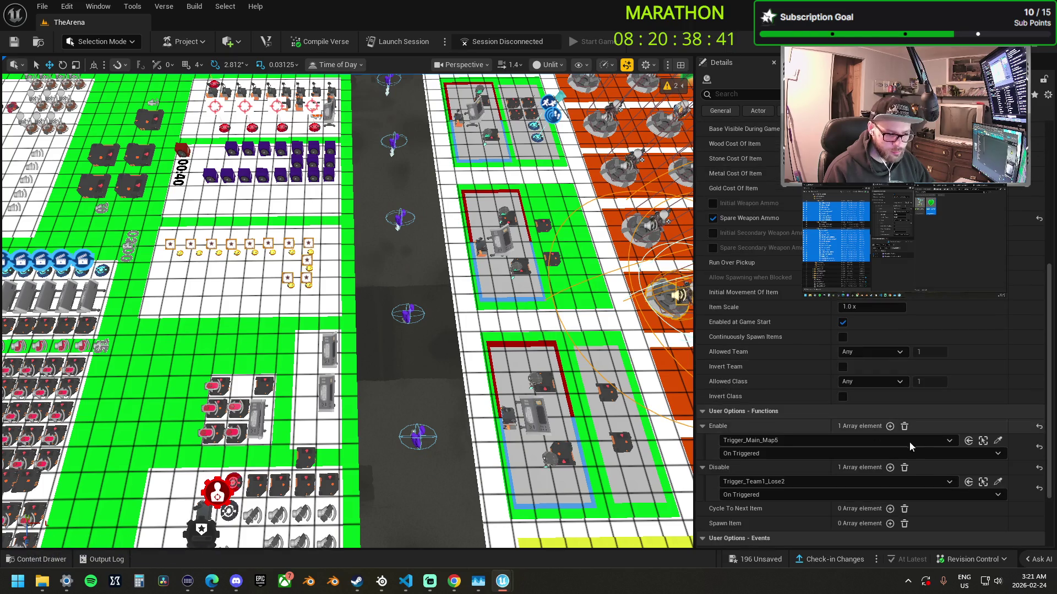
pyautogui.click(997, 441)
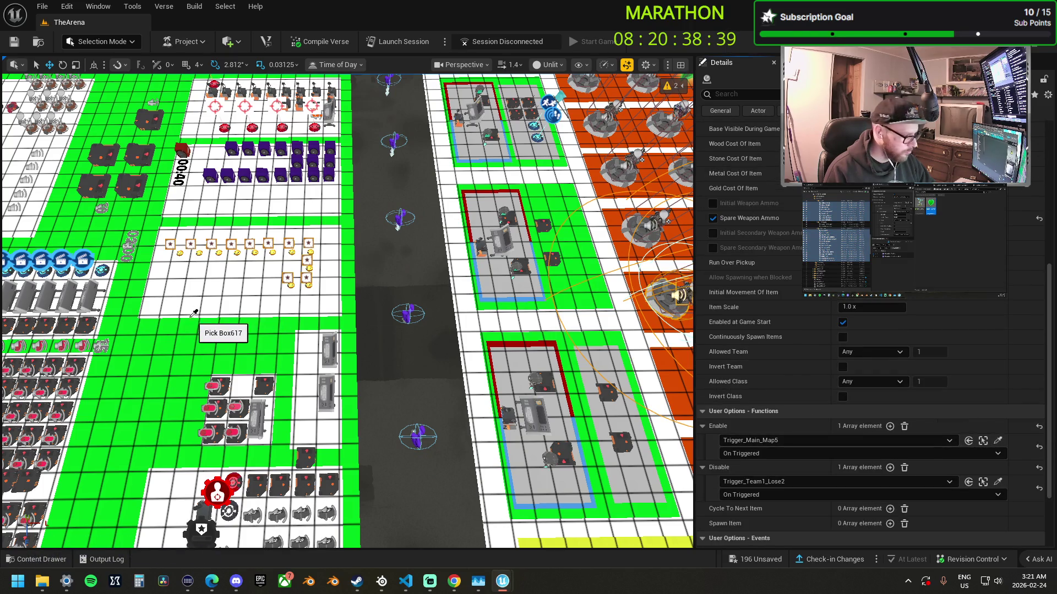
pyautogui.press('Left')
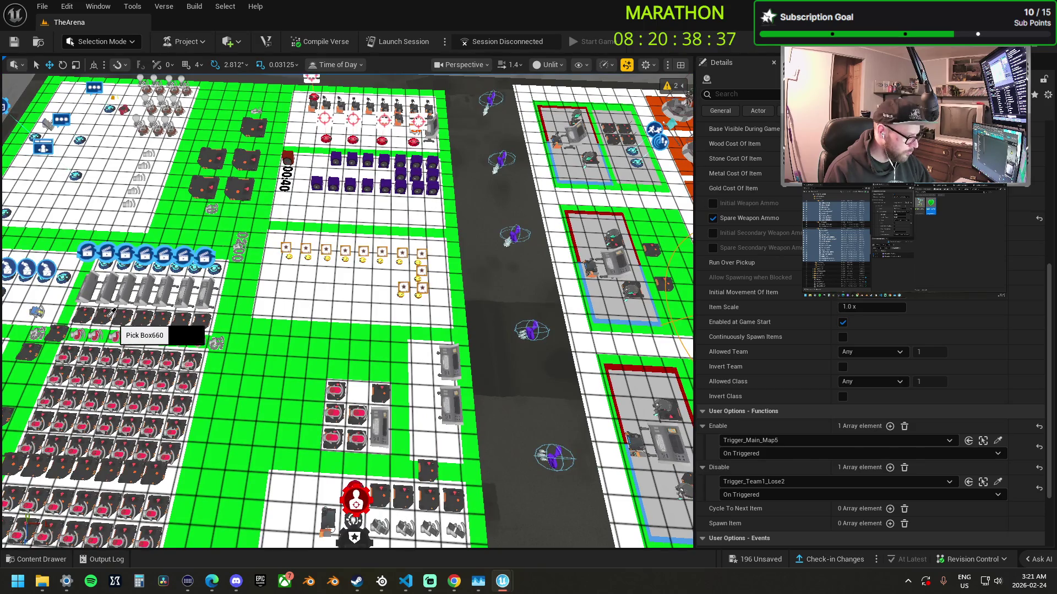
pyautogui.click(108, 313)
pyautogui.click(765, 454)
pyautogui.click(772, 477)
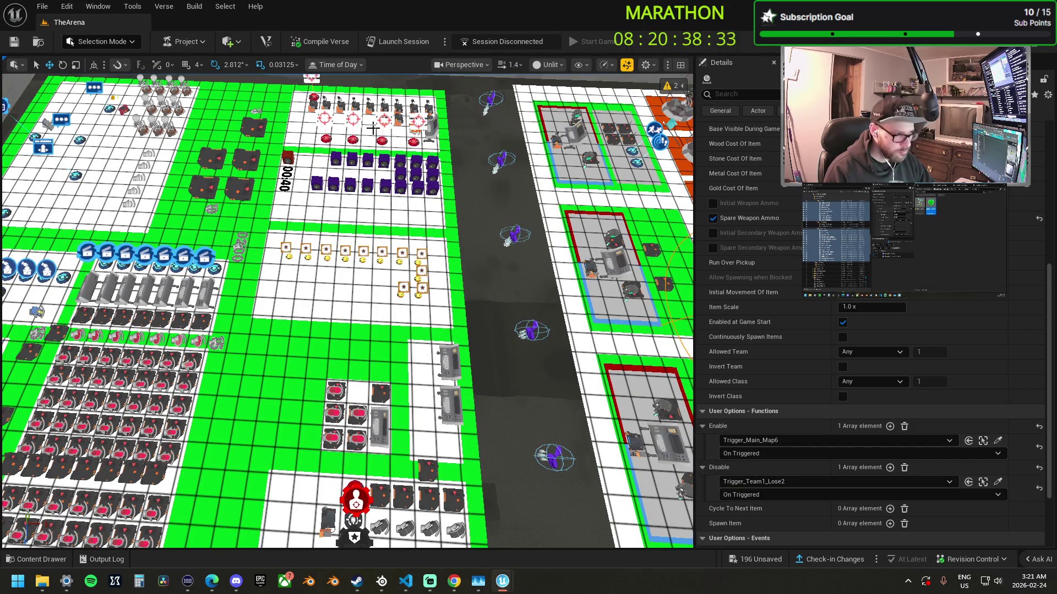
# - Inspect Trigger_Team1_Lose and Trigger_MatchEnd, then move two Drum Gun spawners down one orange row
pyautogui.click(257, 129)
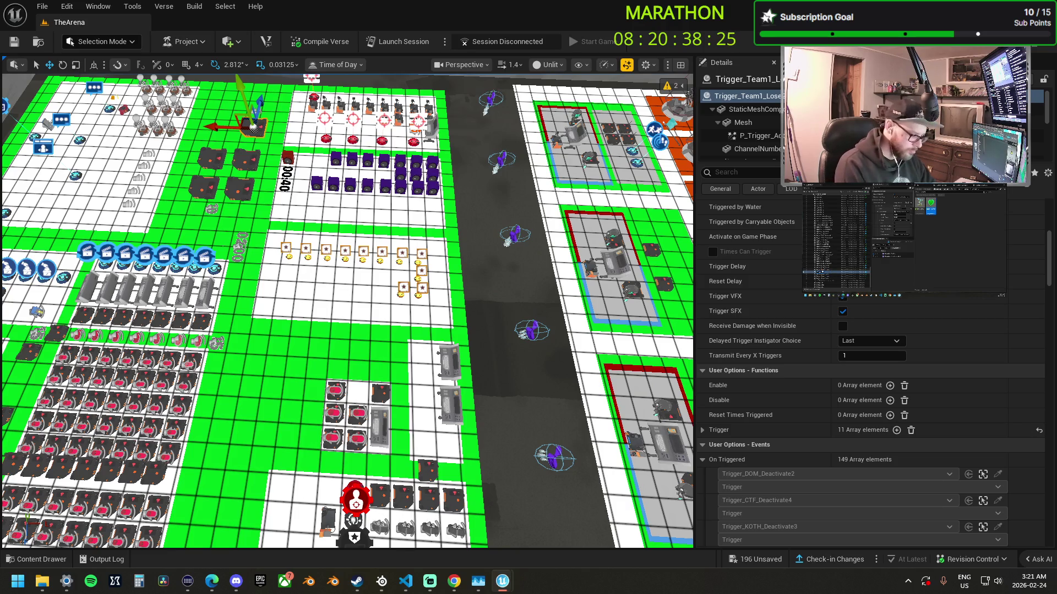
pyautogui.click(825, 261)
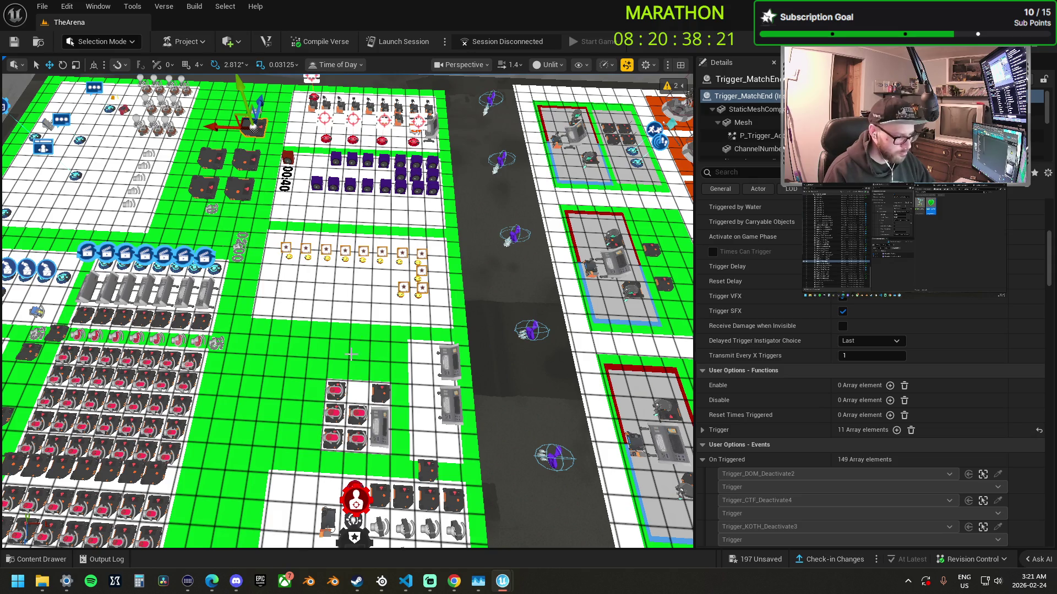
pyautogui.scroll(-5, 350, 354)
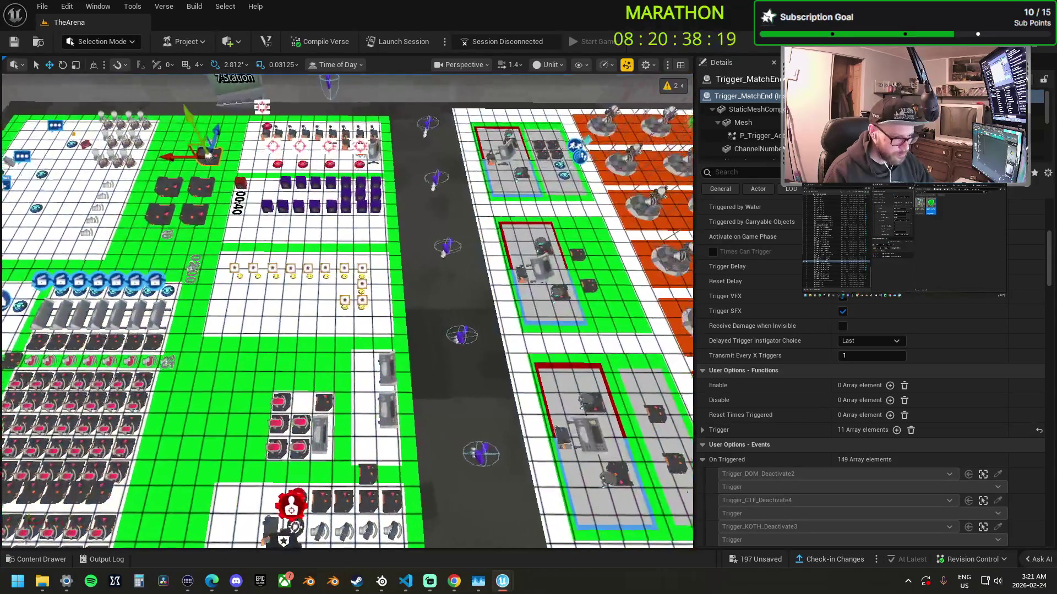
pyautogui.moveTo(449, 339); pyautogui.dragTo(449, 339)
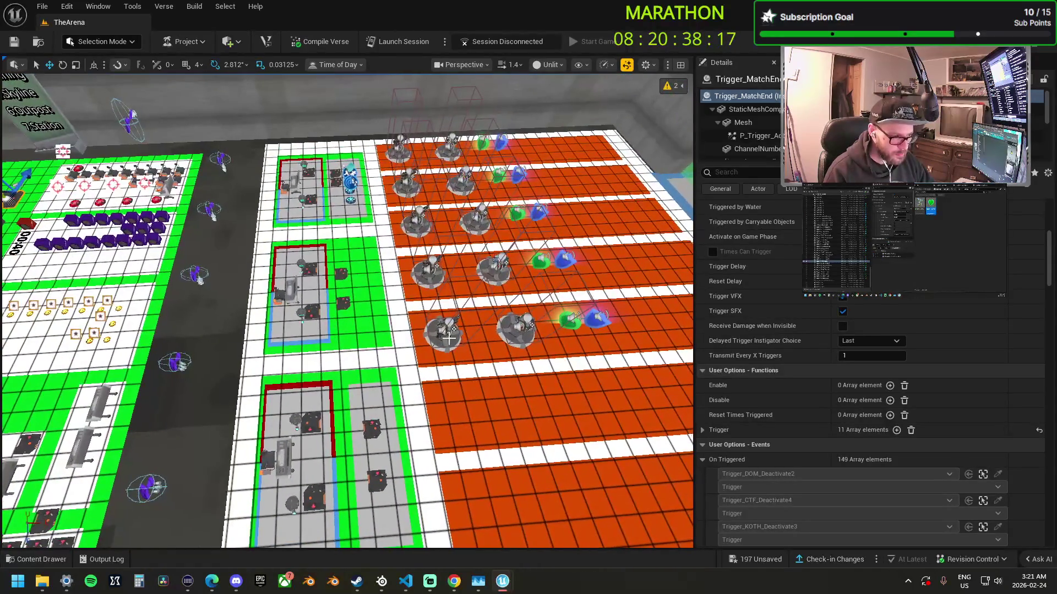
pyautogui.click(449, 339)
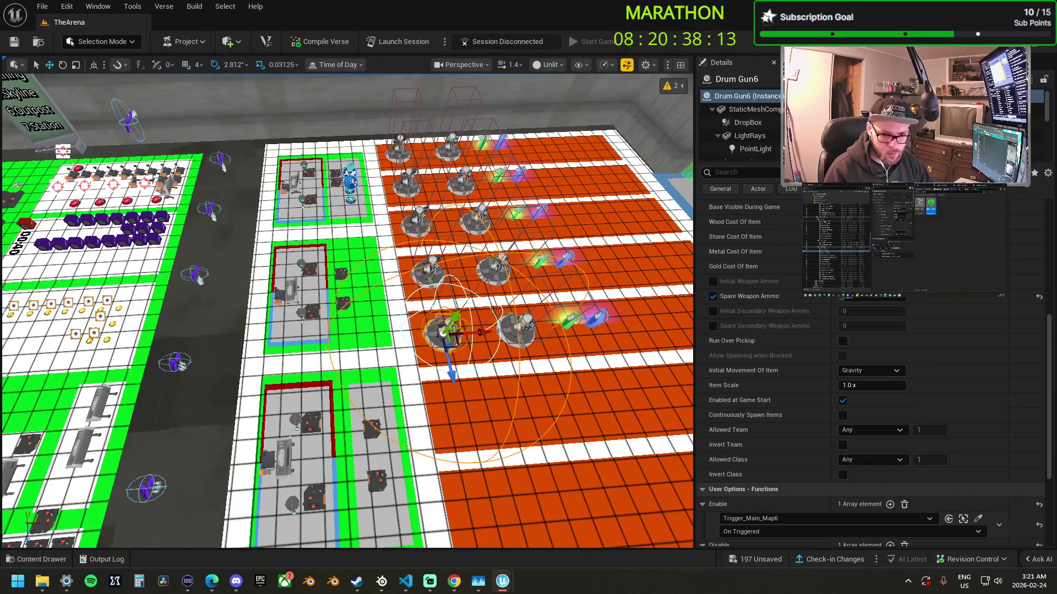
pyautogui.click(520, 328)
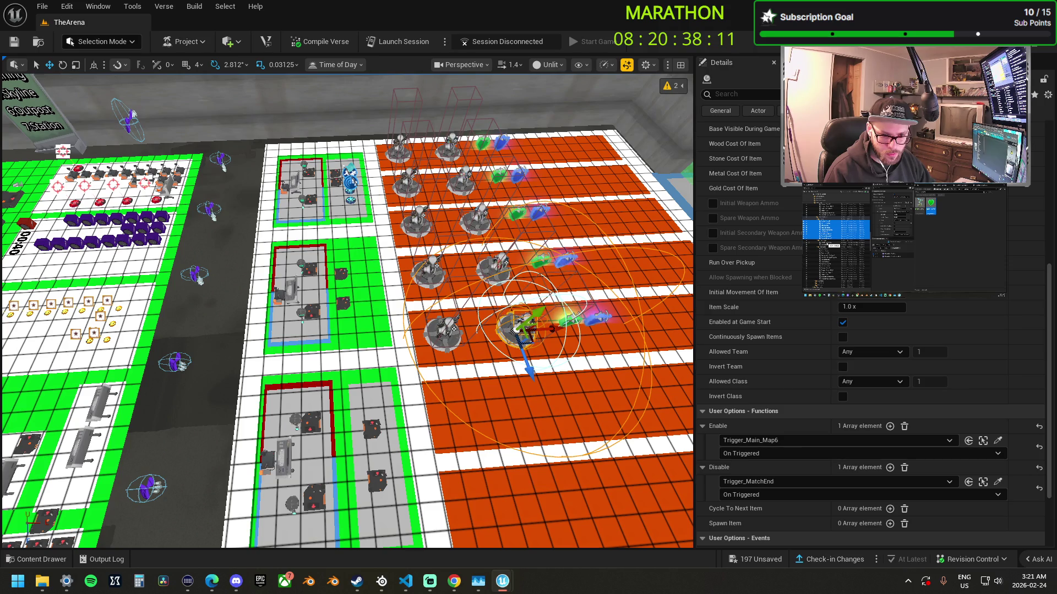
pyautogui.keyDown('ctrl'); pyautogui.click(443, 330); pyautogui.keyUp('ctrl')
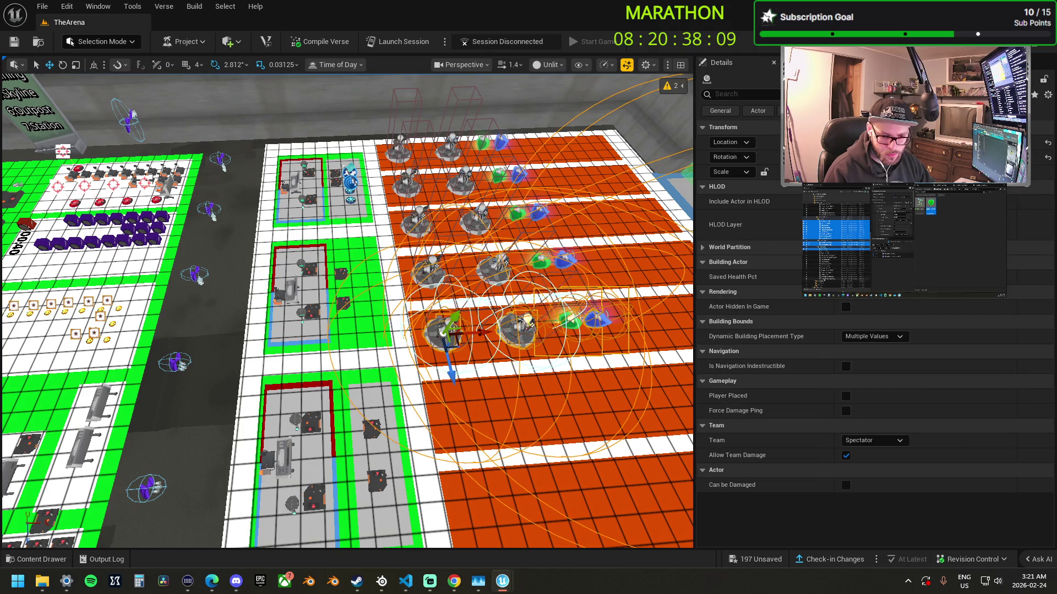
pyautogui.moveTo(454, 372); pyautogui.dragTo(471, 460)
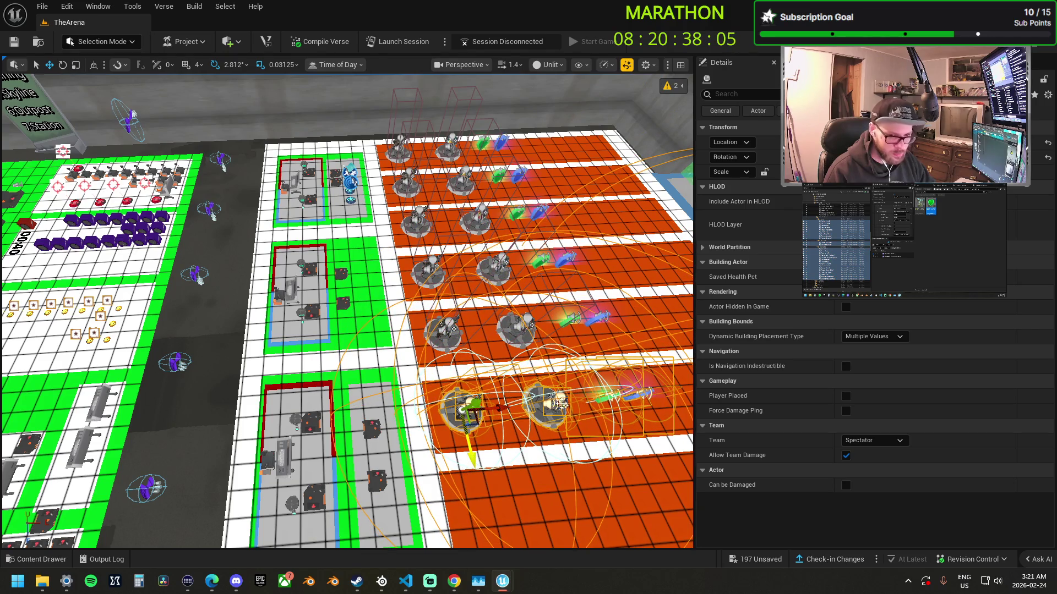
# - Select the bottom lane's turret and item spawners to show their Details
pyautogui.press('Escape')
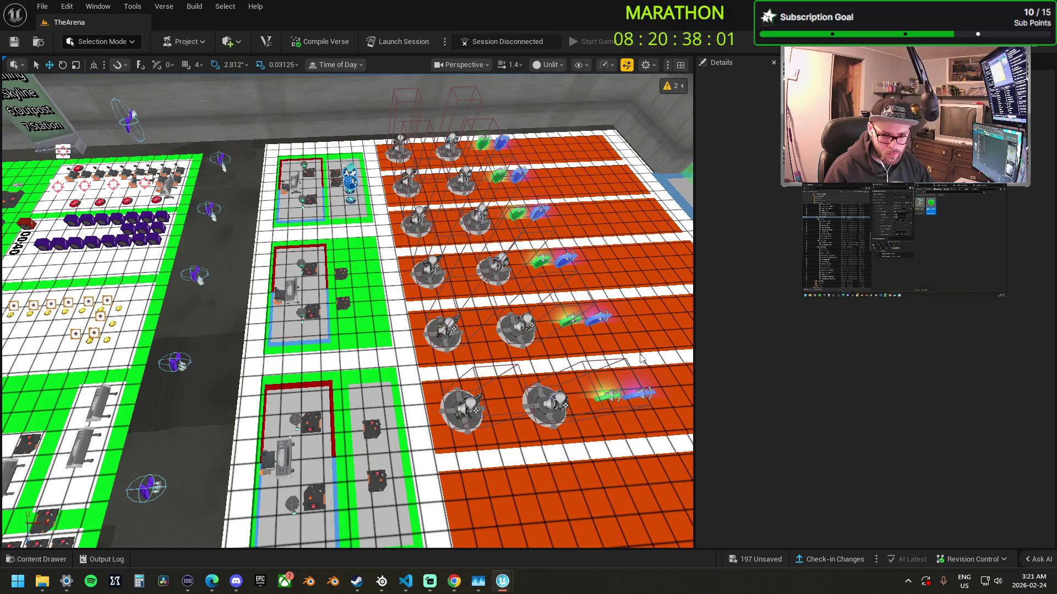
pyautogui.click(607, 332)
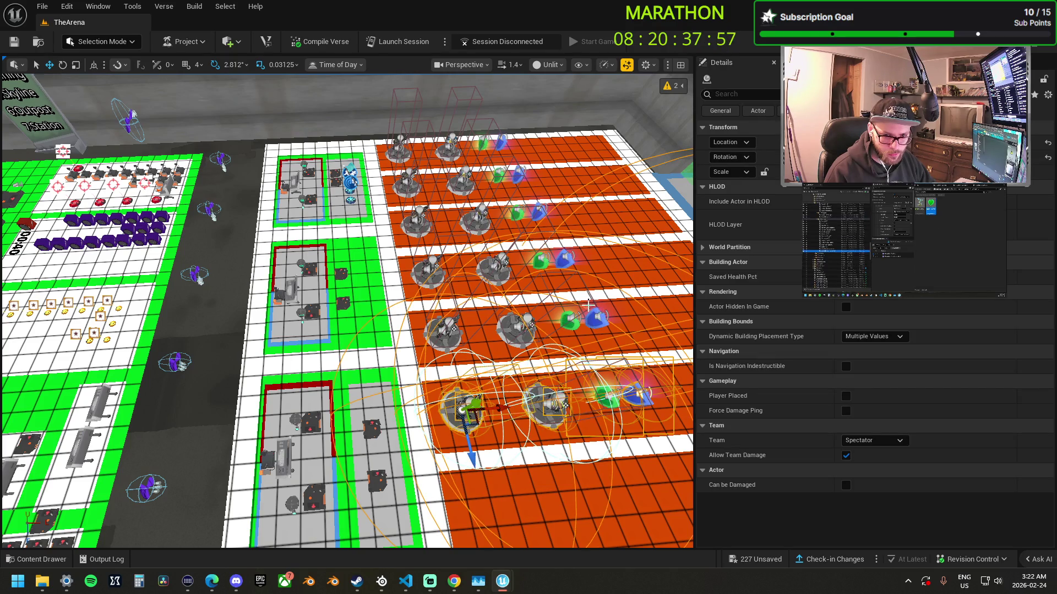
pyautogui.moveTo(588, 304)
pyautogui.mouseDown()
pyautogui.moveTo(452, 317)
pyautogui.moveTo(504, 383)
pyautogui.mouseUp()
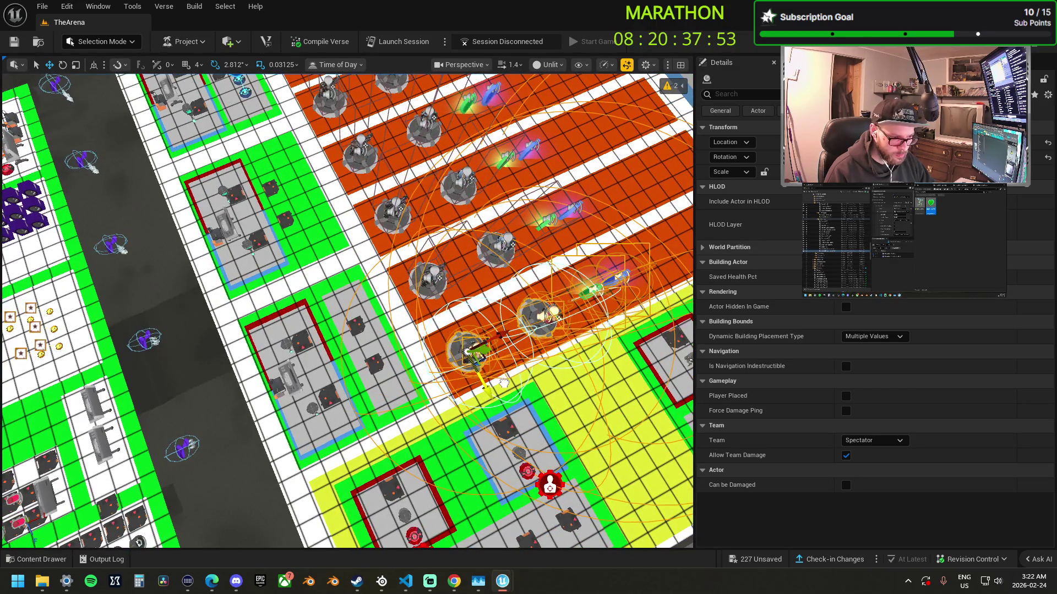
pyautogui.click(613, 322)
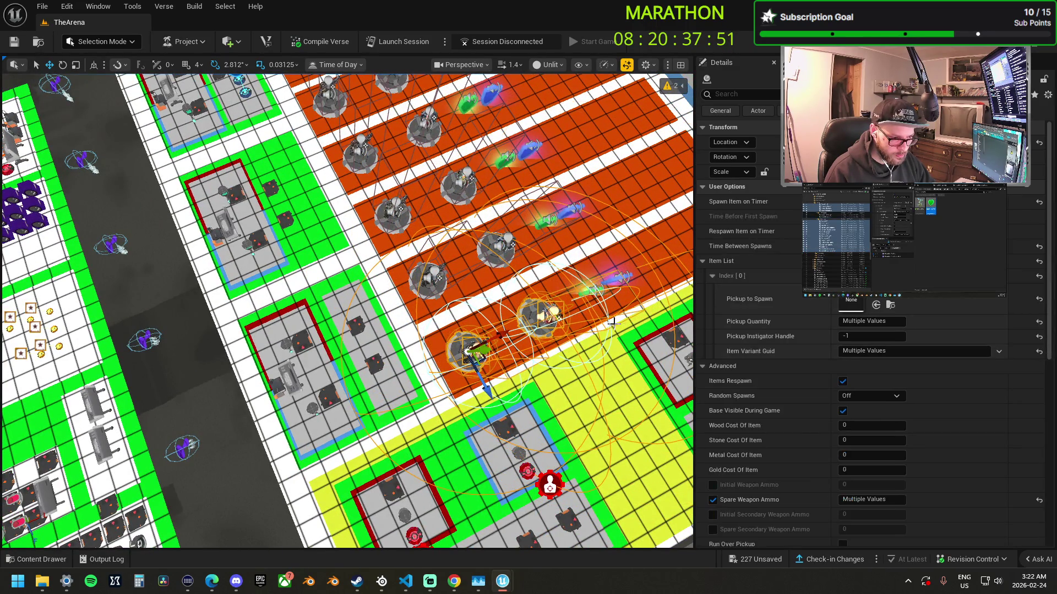
# - Retarget the bottom-lane spawners' Enable to Trigger_Main_Map7 On Triggered and frame them
pyautogui.moveTo(613, 322); pyautogui.dragTo(341, 336)
pyautogui.scroll(-5, 851, 385)
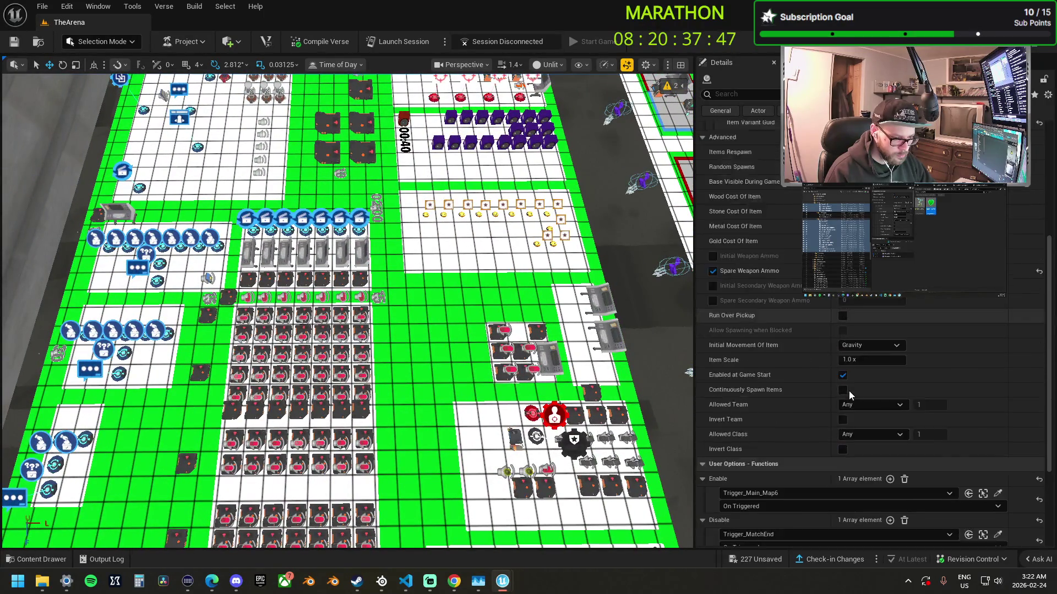
pyautogui.scroll(-4, 849, 391)
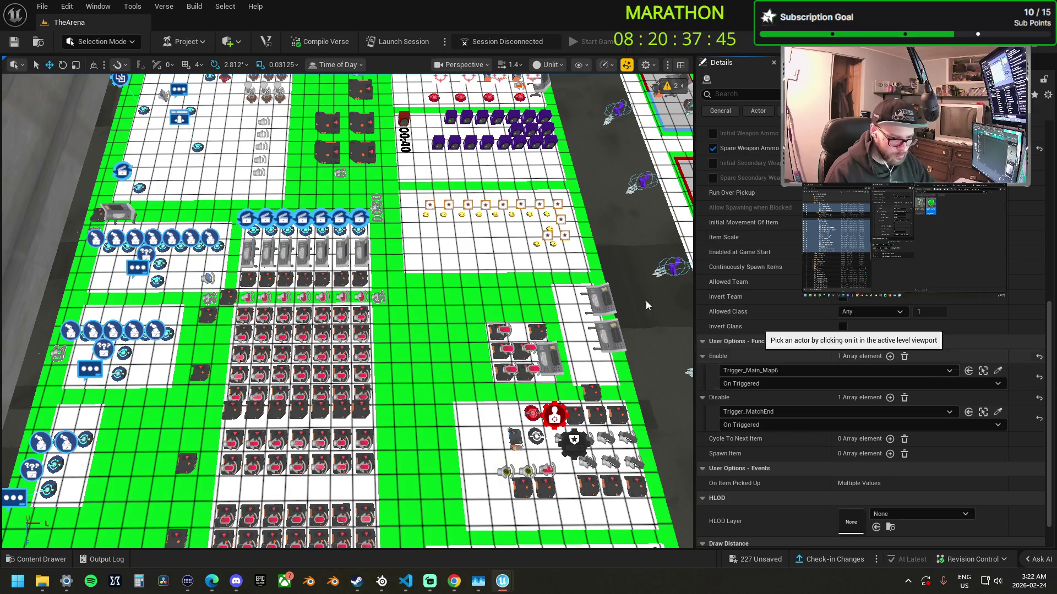
pyautogui.click(248, 281)
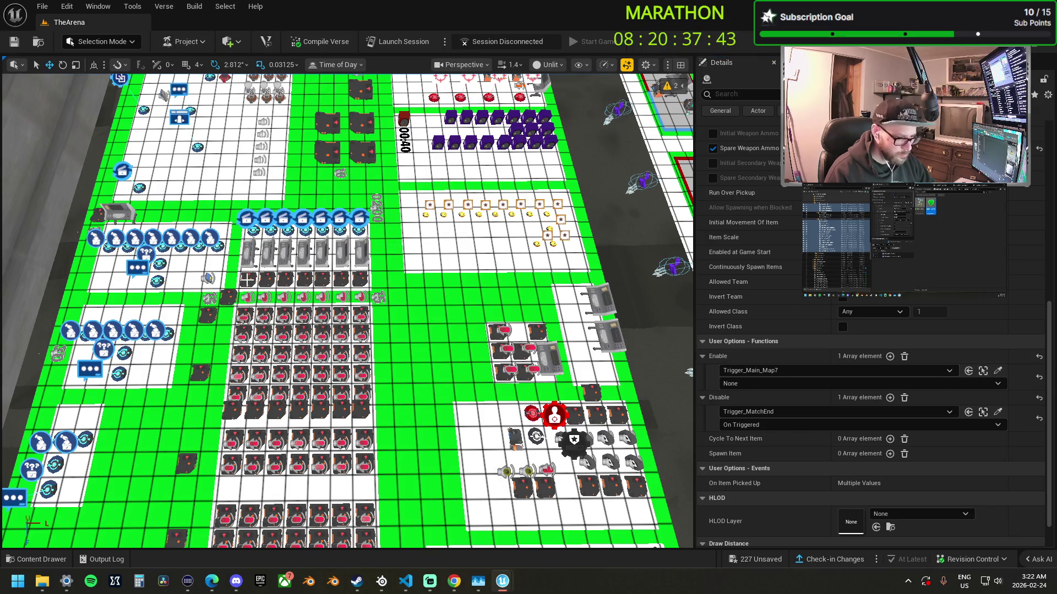
pyautogui.click(721, 384)
pyautogui.click(743, 405)
pyautogui.moveTo(396, 358); pyautogui.dragTo(346, 314)
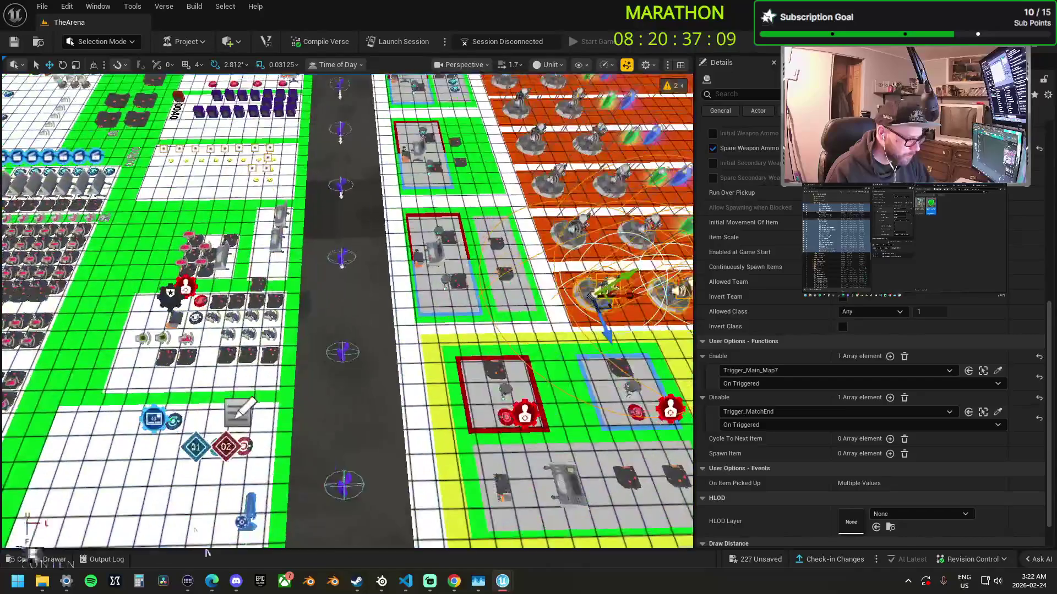
pyautogui.press('f')
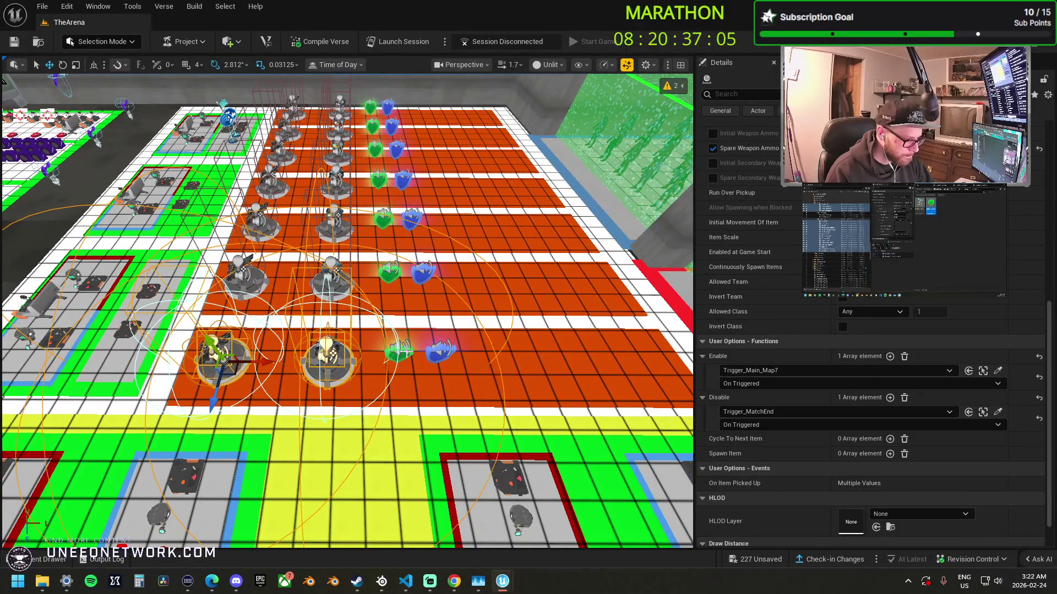
# - Select the bottom lane's left turret spawner together with the green and blue pickup
pyautogui.click(430, 354)
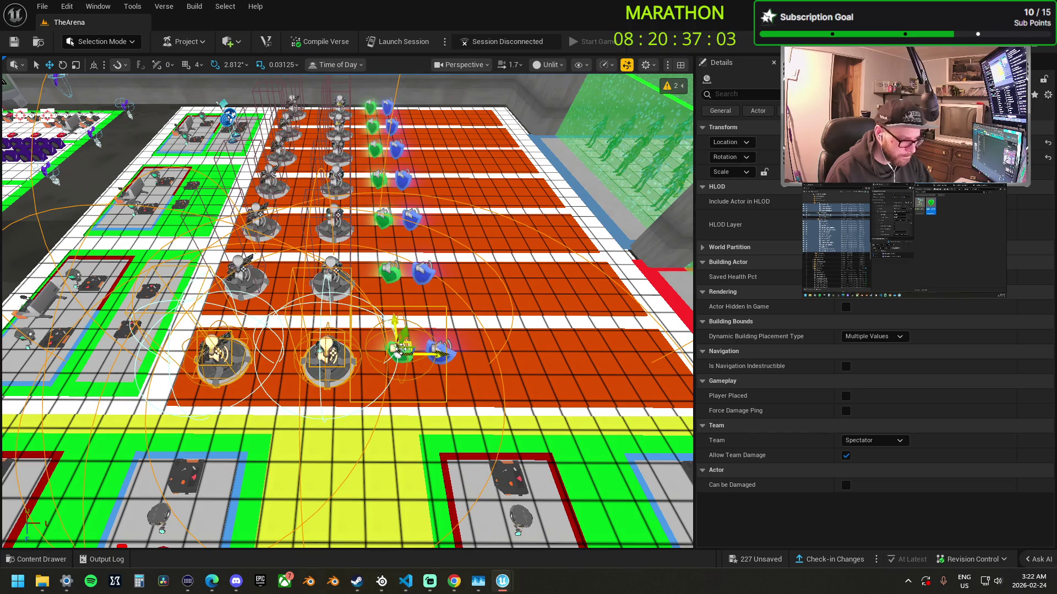
pyautogui.keyDown('ctrl'); pyautogui.click(400, 348); pyautogui.keyUp('ctrl')
pyautogui.scroll(-10, 801, 435)
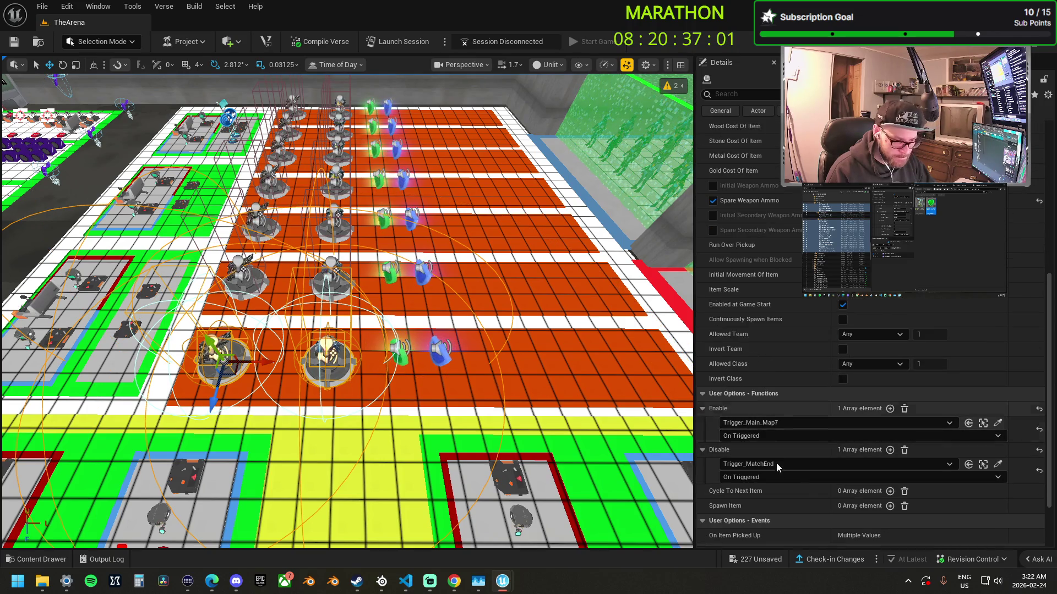
pyautogui.scroll(-1, 410, 333)
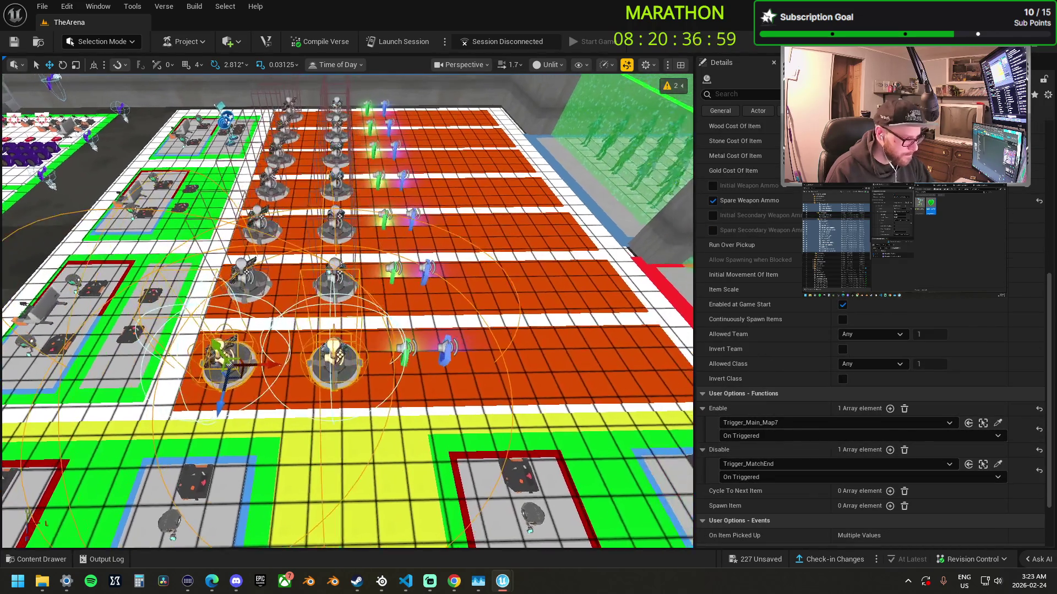
pyautogui.keyDown('ctrl'); pyautogui.click(434, 357); pyautogui.keyUp('ctrl')
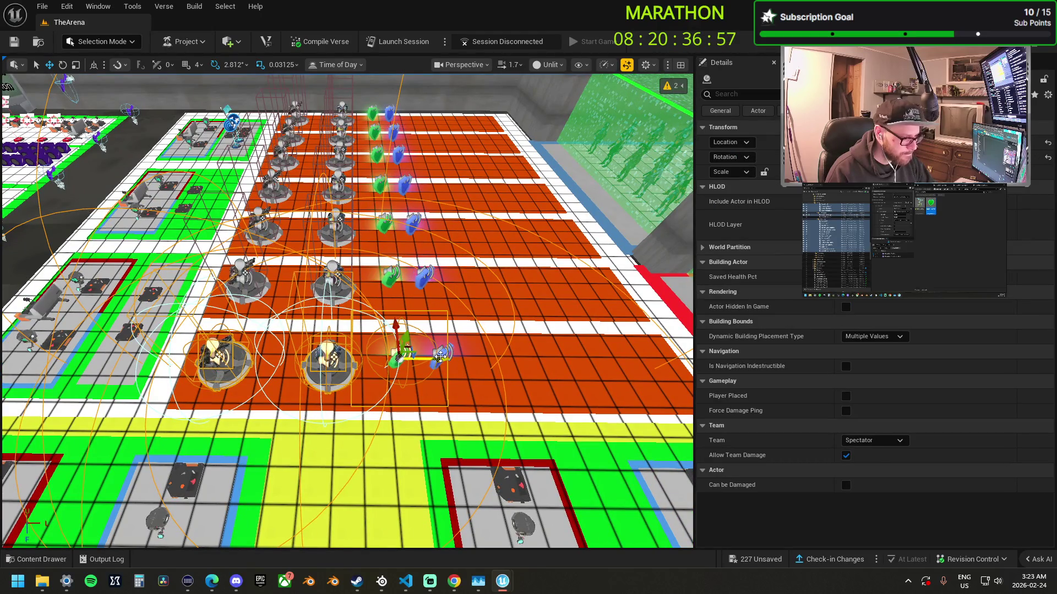
pyautogui.moveTo(433, 359)
pyautogui.mouseDown()
pyautogui.moveTo(344, 294)
pyautogui.moveTo(385, 243)
pyautogui.moveTo(374, 231)
pyautogui.moveTo(352, 253)
pyautogui.moveTo(352, 275)
pyautogui.mouseUp()
pyautogui.scroll(4, 347, 311)
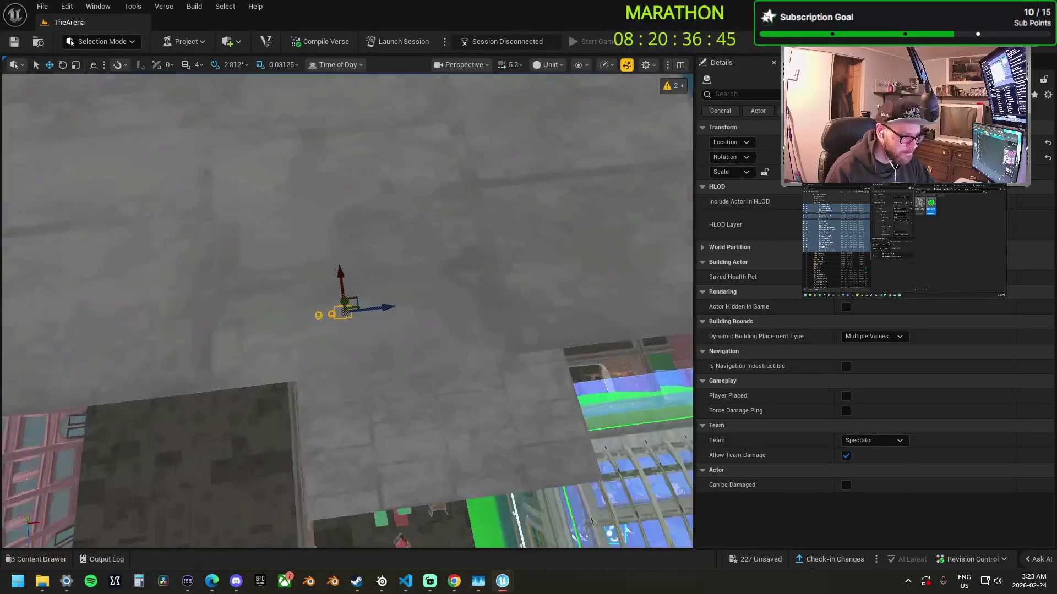
# - Slide the selected turret and pickup group across to the matching far island
pyautogui.scroll(5, 347, 311)
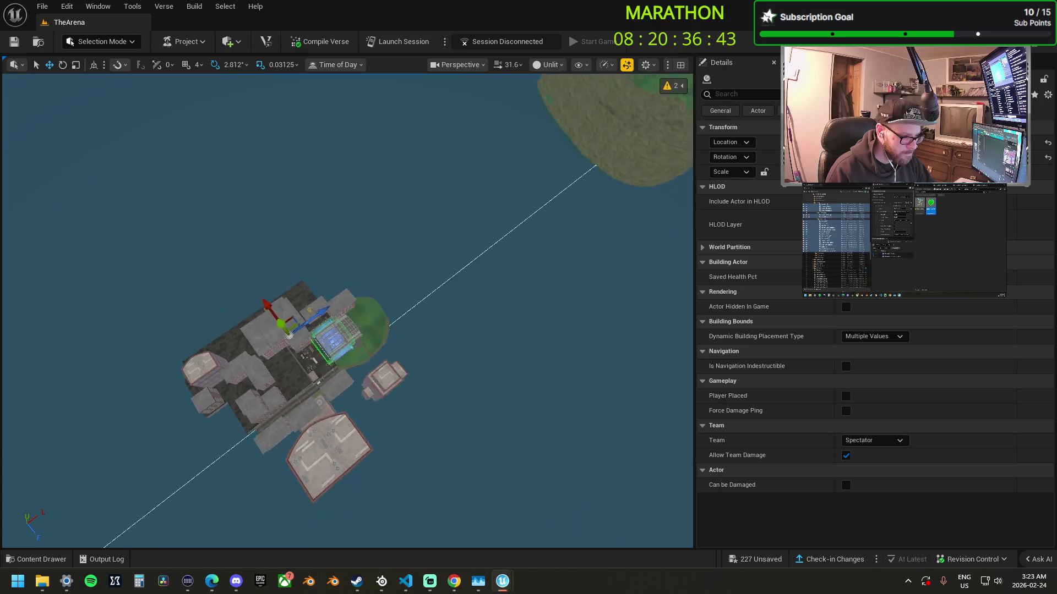
pyautogui.scroll(3, 346, 311)
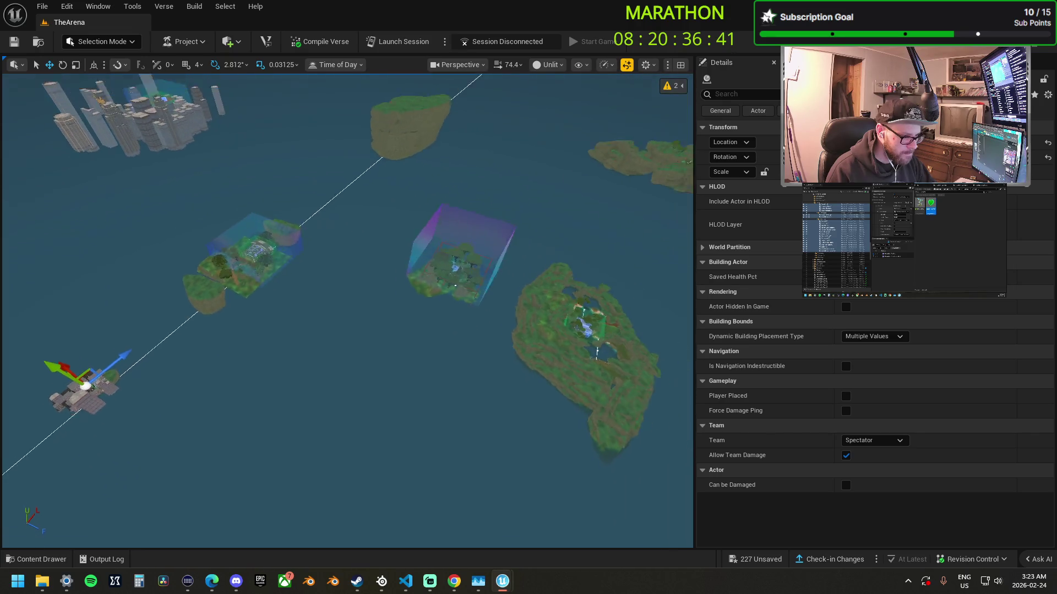
pyautogui.moveTo(347, 311); pyautogui.dragTo(305, 304)
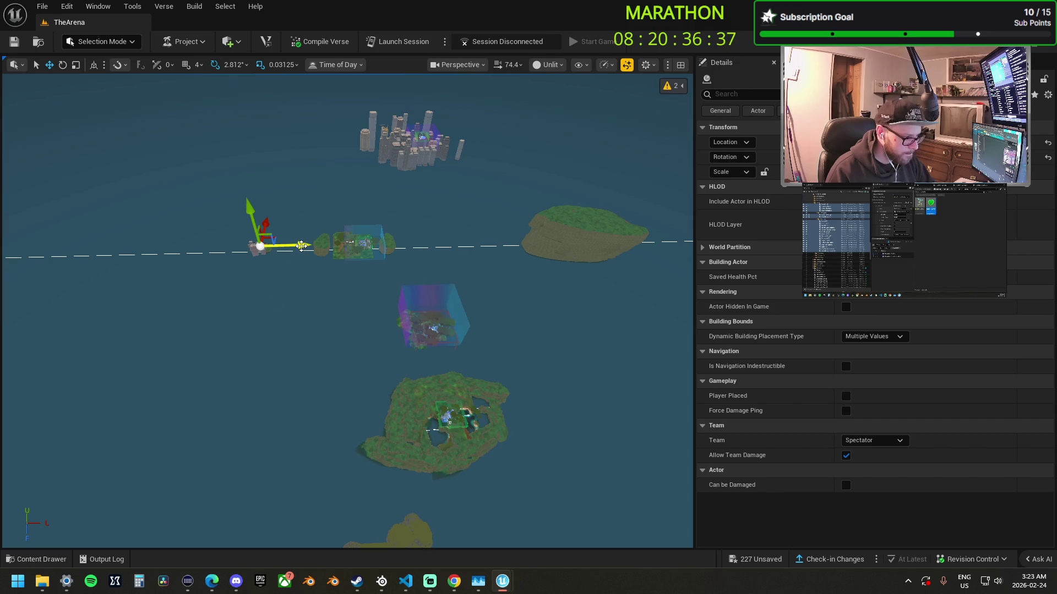
pyautogui.moveTo(480, 246); pyautogui.dragTo(637, 241)
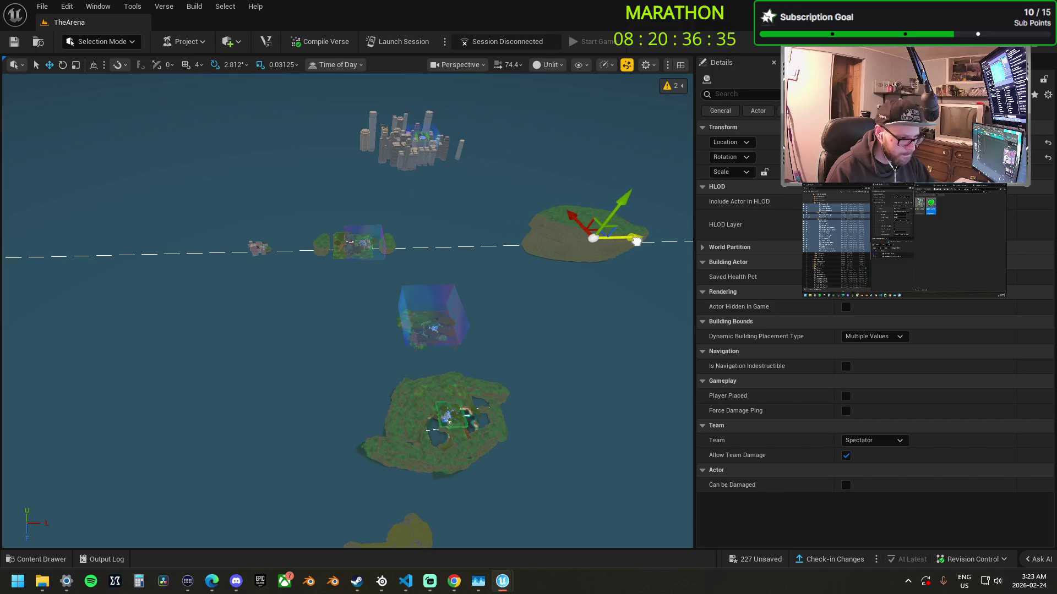
pyautogui.press('f')
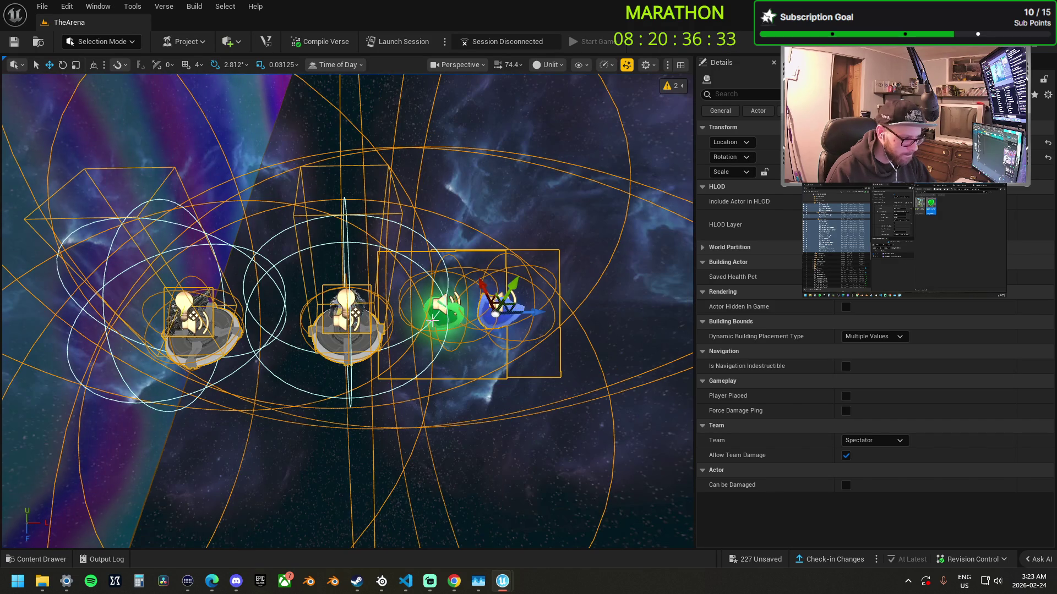
pyautogui.moveTo(529, 313); pyautogui.dragTo(514, 311)
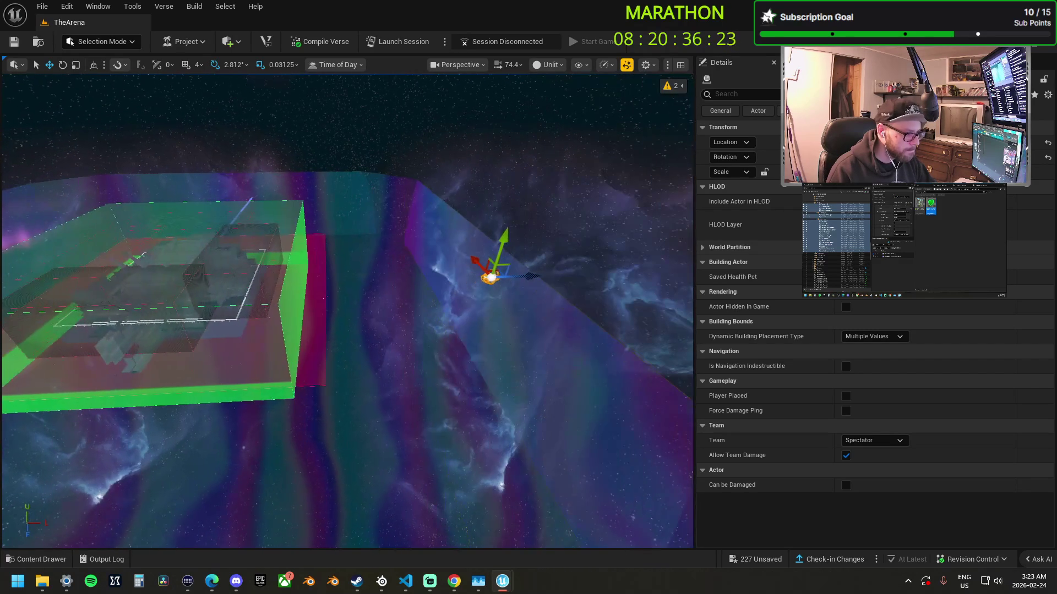
# - Drop the group inside the island's green building box
pyautogui.moveTo(492, 277)
pyautogui.mouseDown()
pyautogui.moveTo(227, 282)
pyautogui.moveTo(207, 269)
pyautogui.mouseUp()
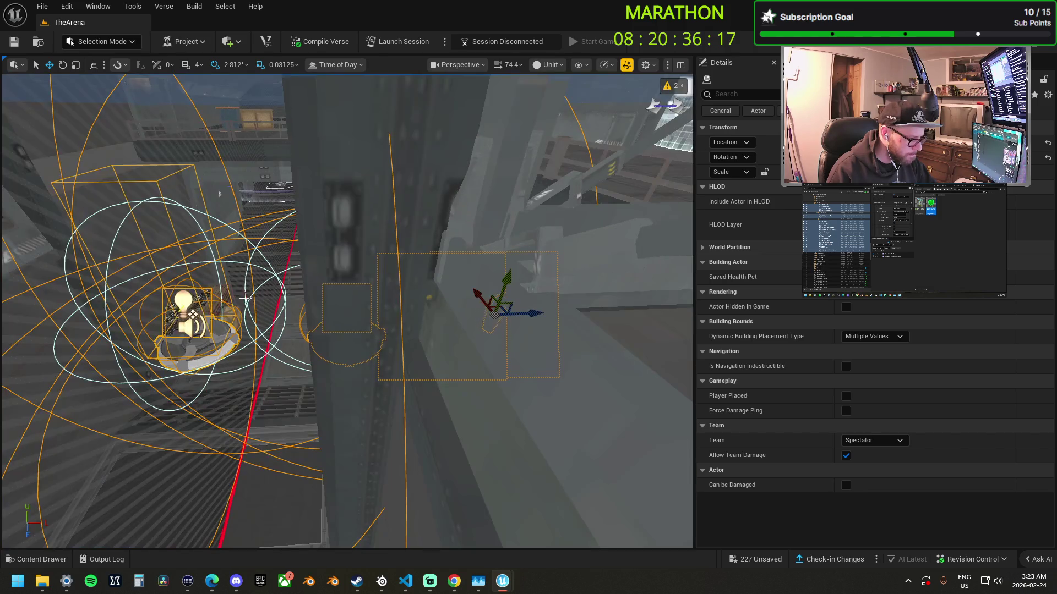
pyautogui.scroll(3, 493, 298)
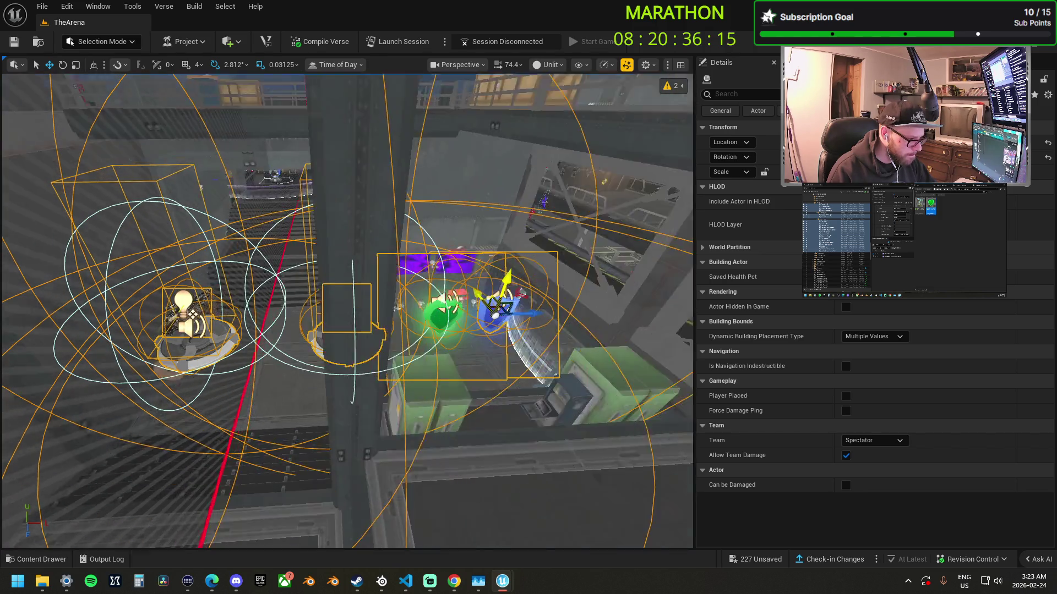
pyautogui.scroll(-3, 492, 299)
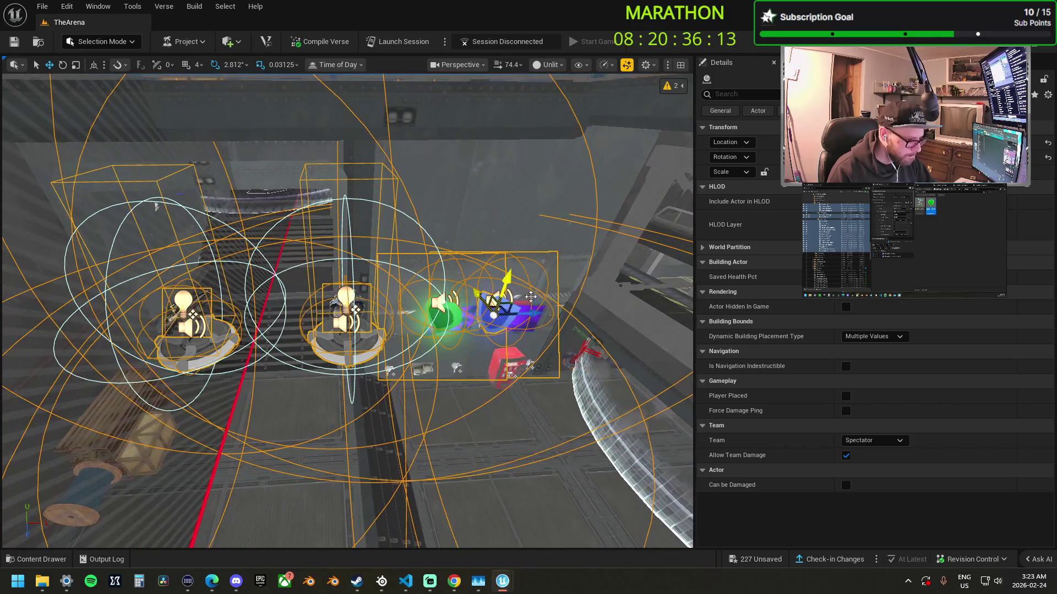
pyautogui.scroll(3, 492, 299)
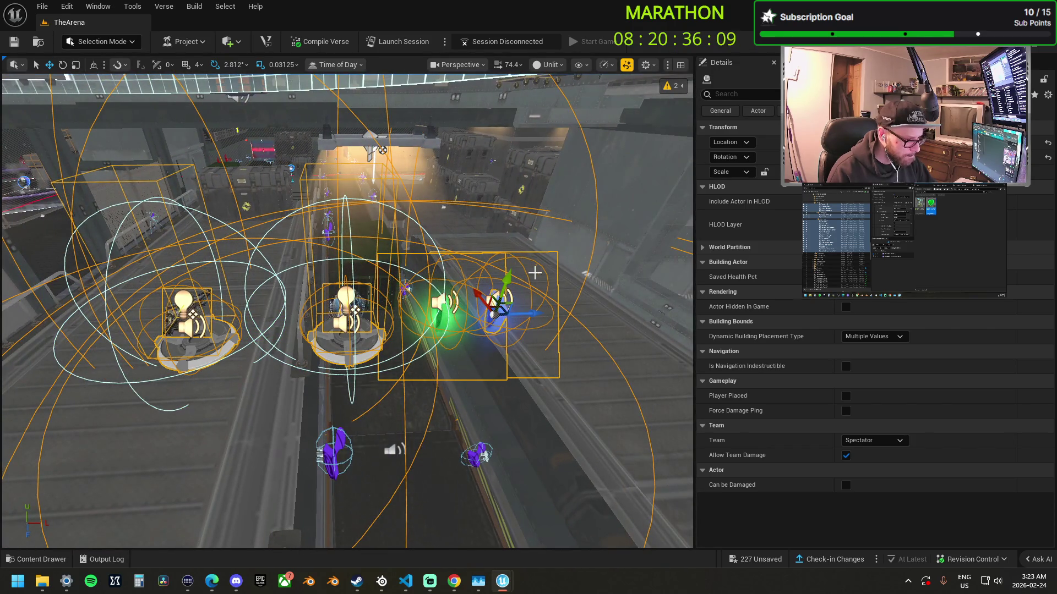
pyautogui.scroll(-3, 507, 279)
pyautogui.scroll(3, 507, 279)
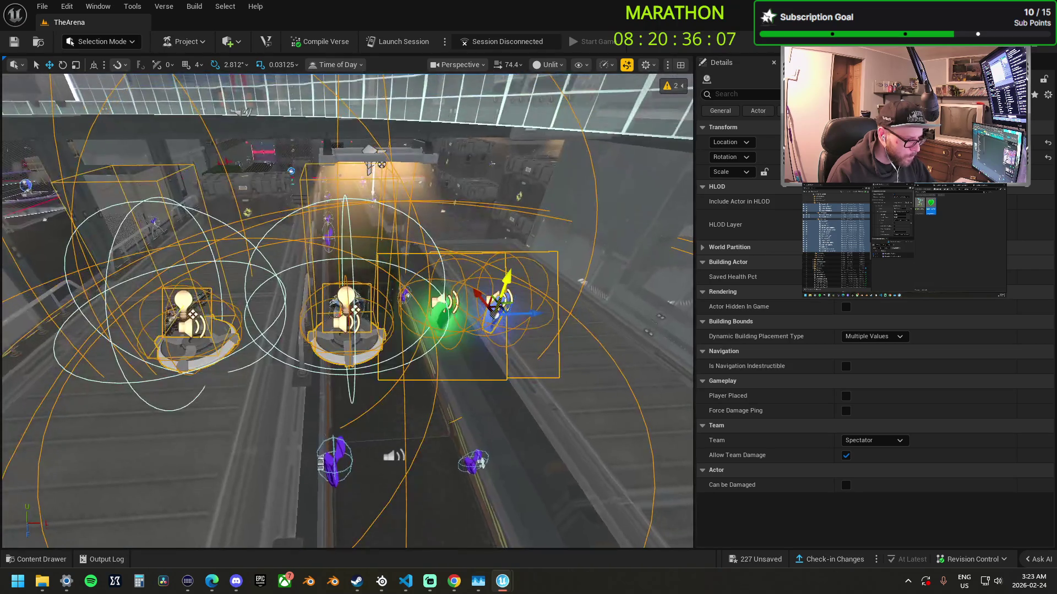
pyautogui.scroll(-3, 507, 279)
pyautogui.scroll(-2, 507, 279)
pyautogui.scroll(-5, 448, 298)
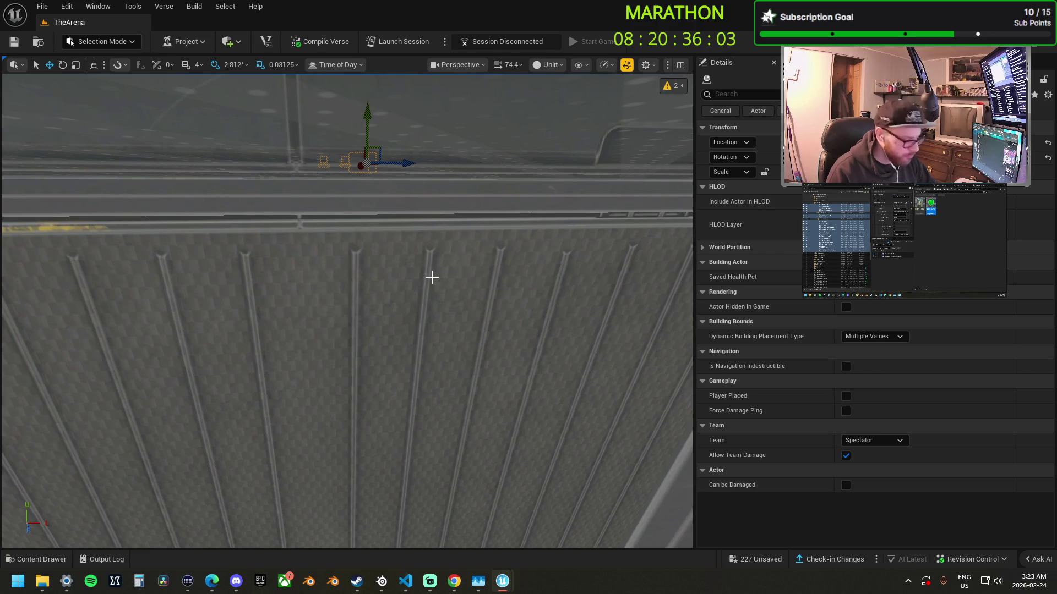
pyautogui.scroll(-5, 378, 334)
pyautogui.scroll(-5, 347, 311)
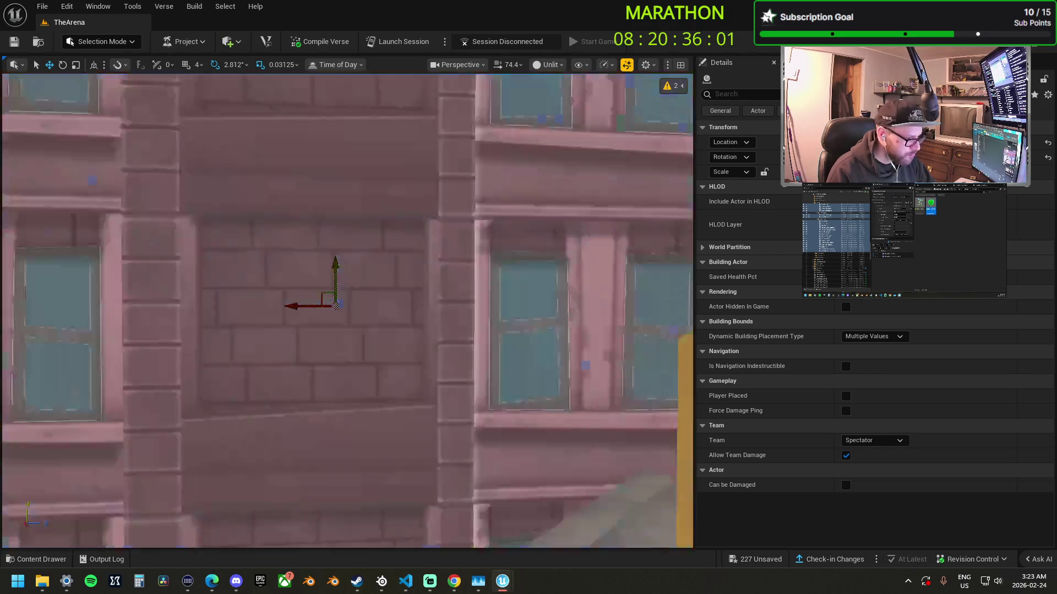
pyautogui.scroll(10, 333, 342)
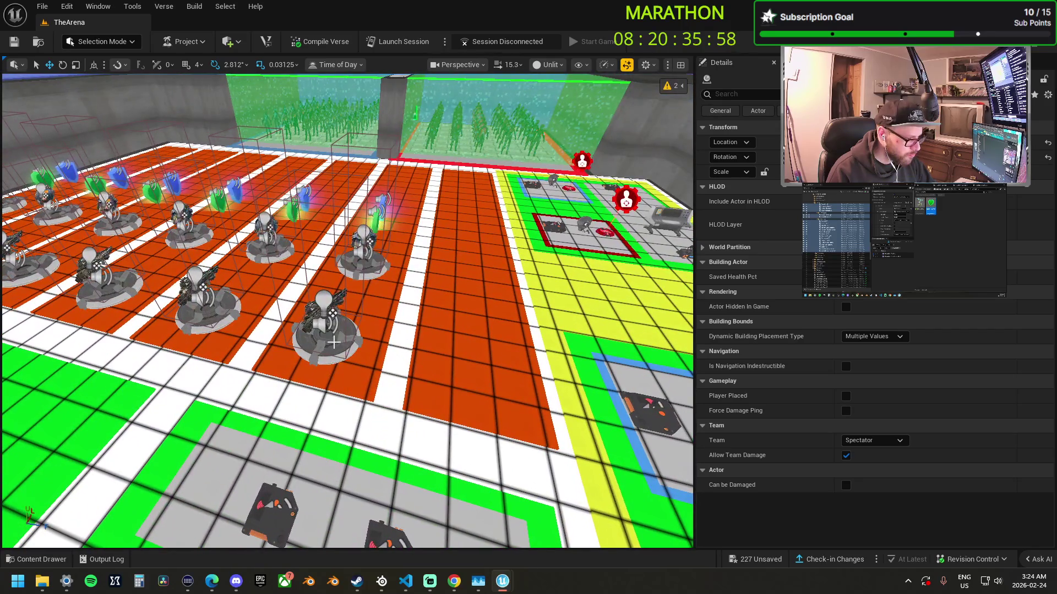
# - Carry the Veiled Precision SMG spawner group onto a rooftop on the right-hand island
pyautogui.click(334, 343)
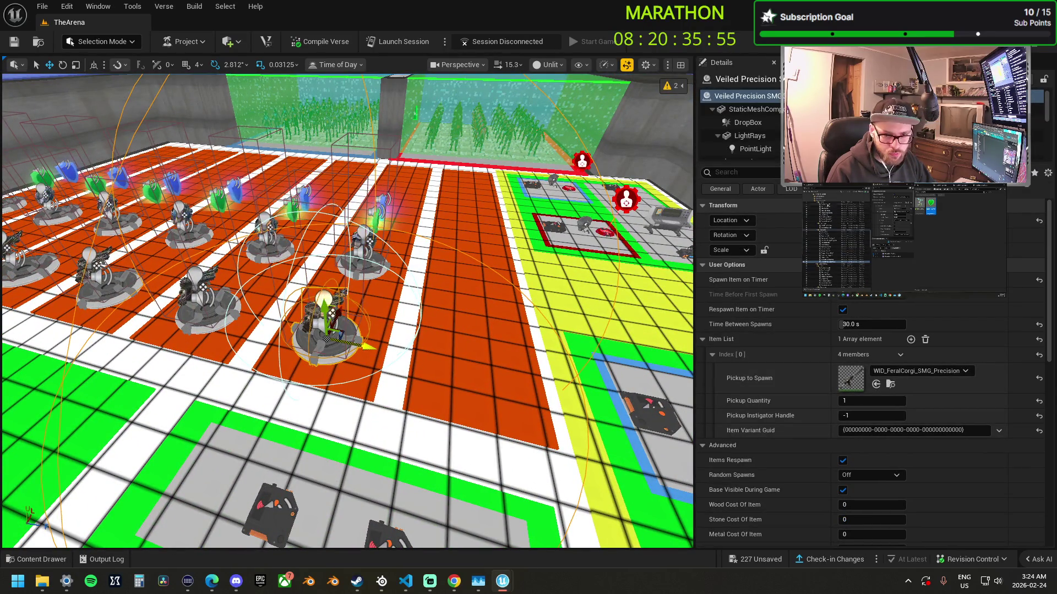
pyautogui.scroll(-10, 440, 268)
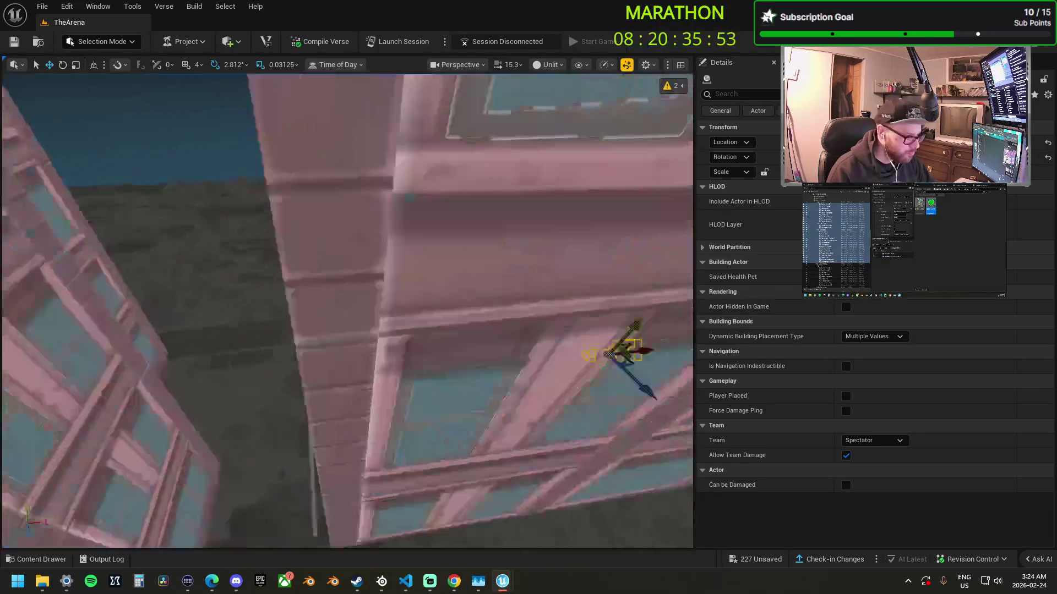
pyautogui.scroll(5, 347, 311)
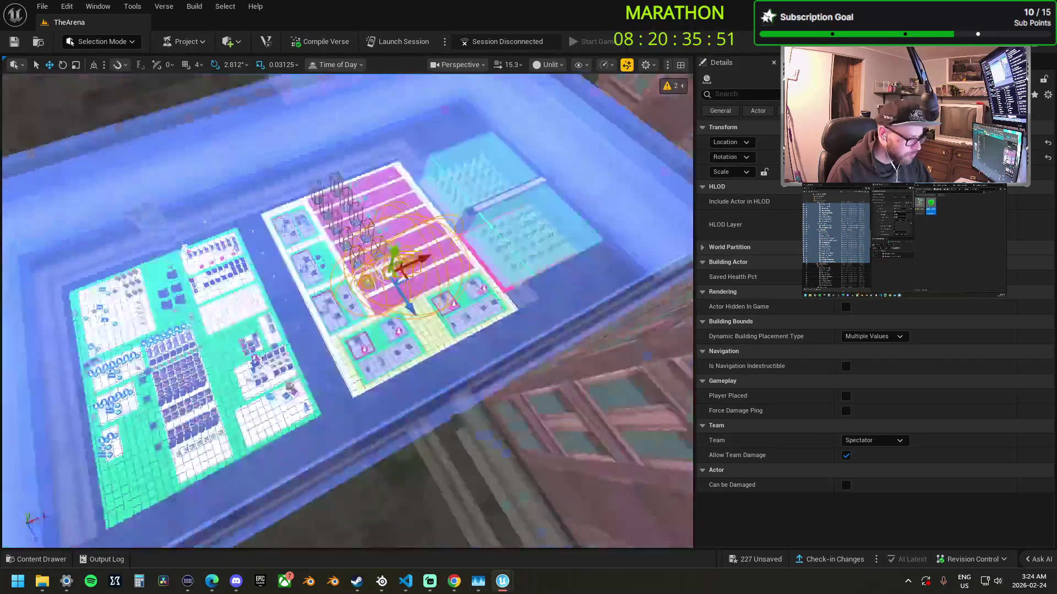
pyautogui.scroll(5, 346, 311)
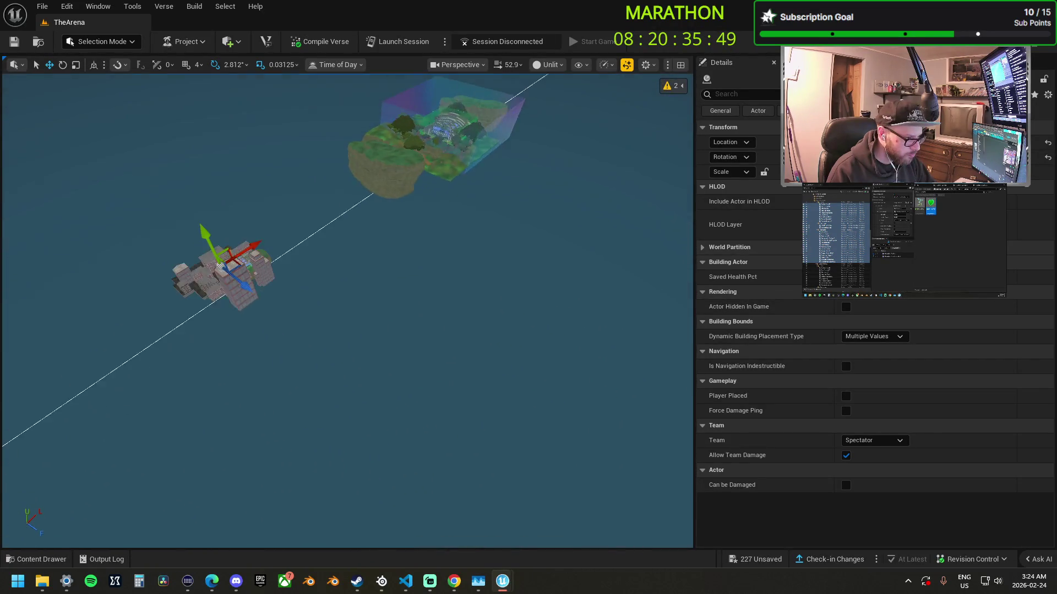
pyautogui.scroll(-3, 173, 300)
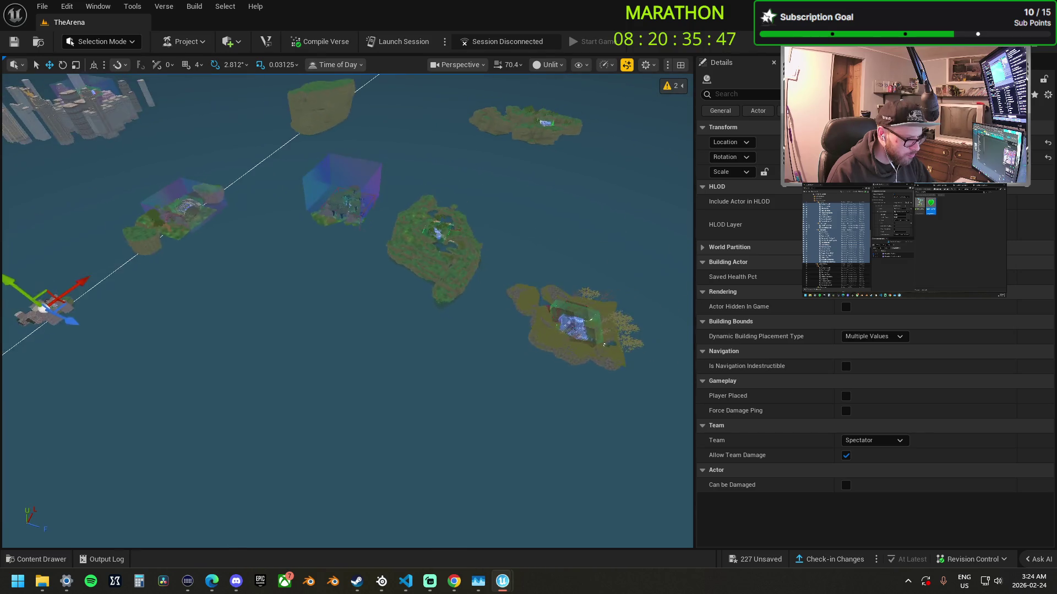
pyautogui.moveTo(88, 299)
pyautogui.mouseDown()
pyautogui.moveTo(547, 314)
pyautogui.moveTo(573, 333)
pyautogui.mouseUp()
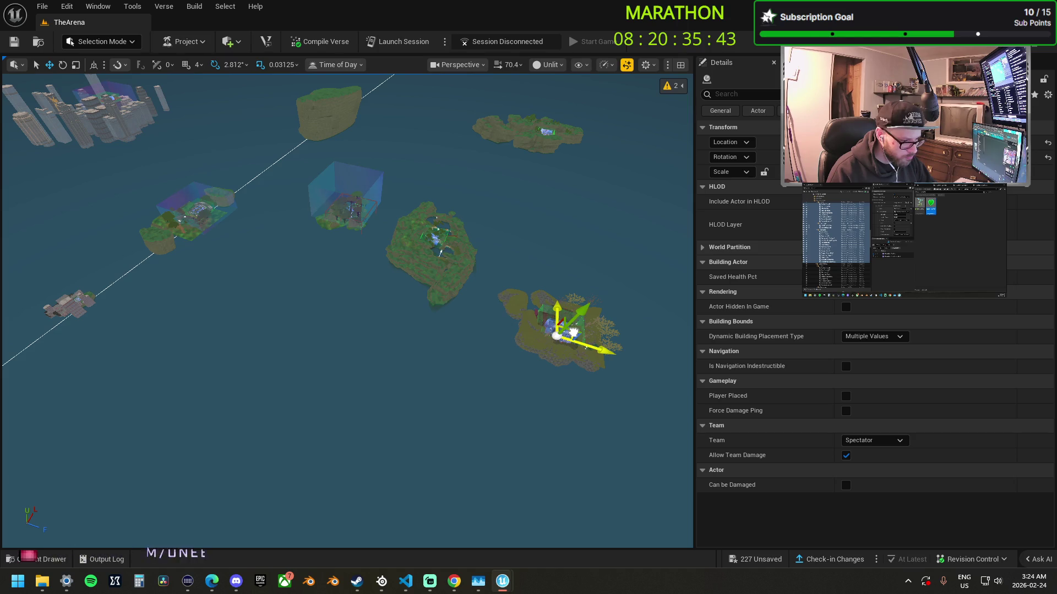
pyautogui.press('f')
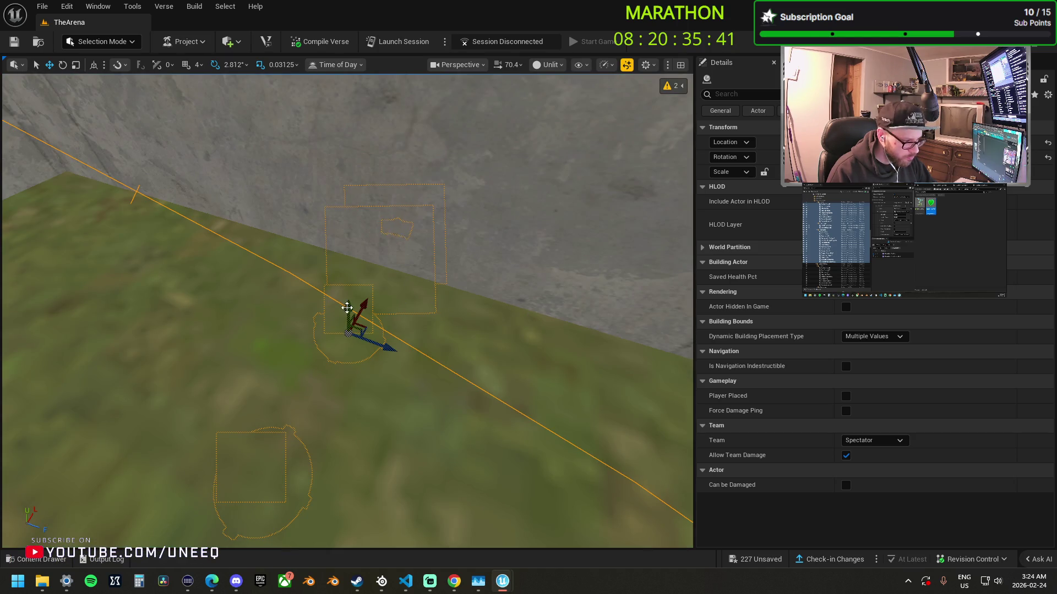
pyautogui.scroll(-10, 348, 308)
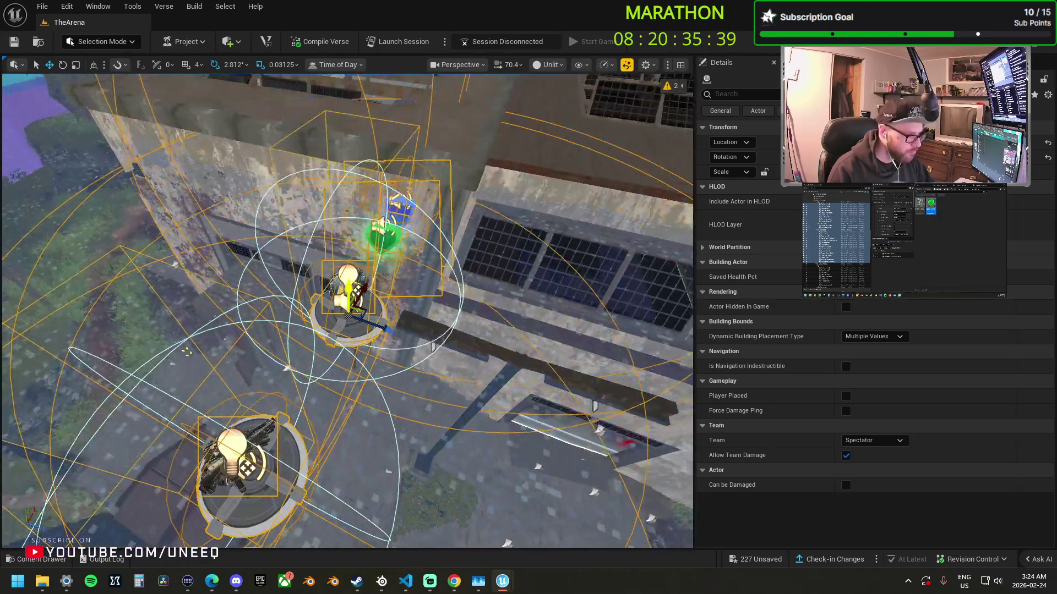
pyautogui.moveTo(348, 307); pyautogui.dragTo(397, 318)
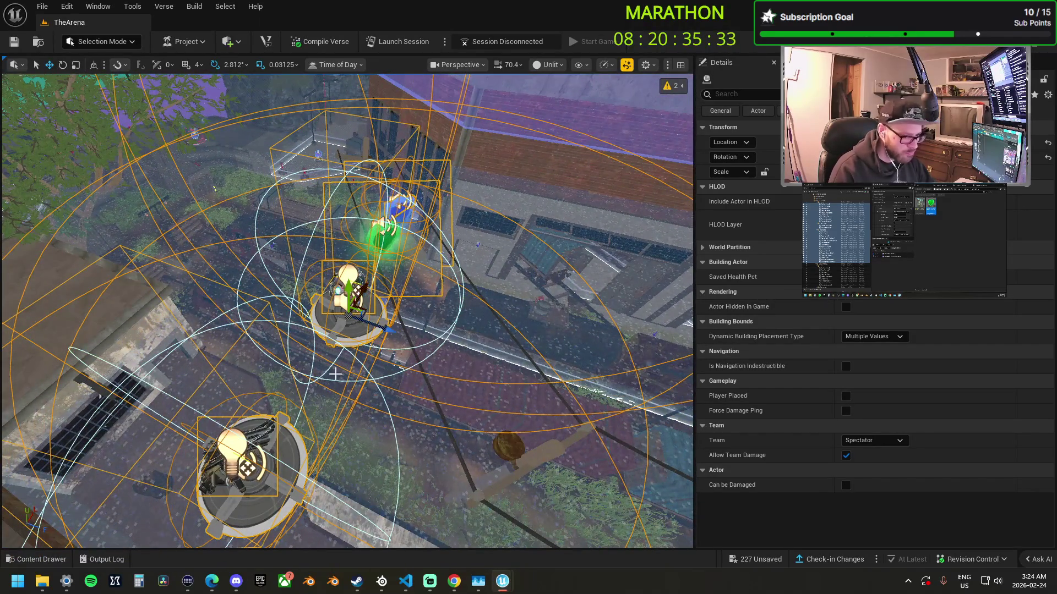
# - Save all 227 unsaved changes with Save Selected in the Save Content dialog
pyautogui.click(754, 558)
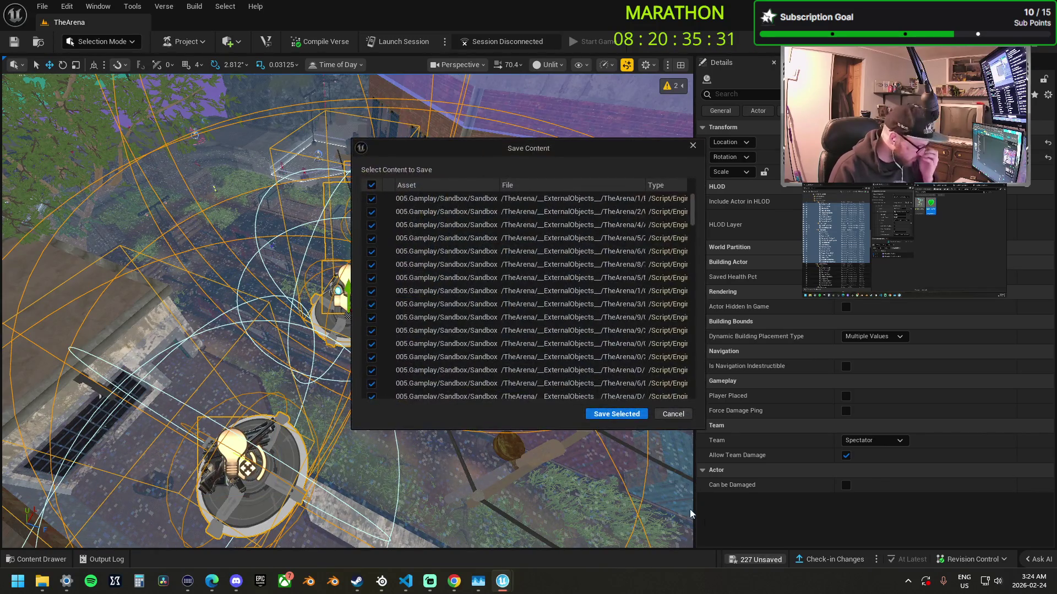
pyautogui.click(616, 417)
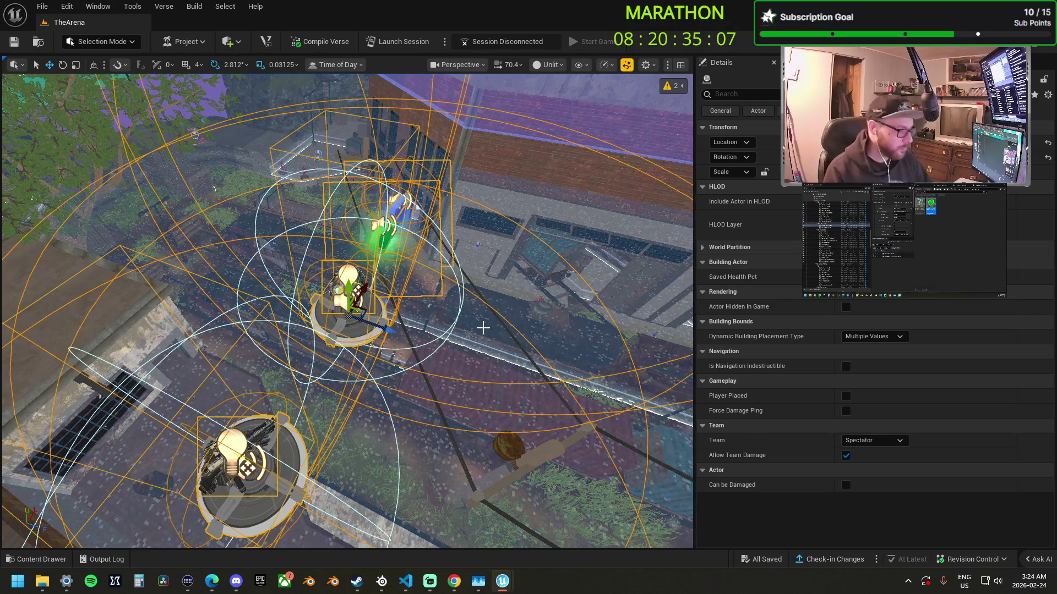
# - Return to the arena and select the next weapon spawner group
pyautogui.scroll(2, 500, 309)
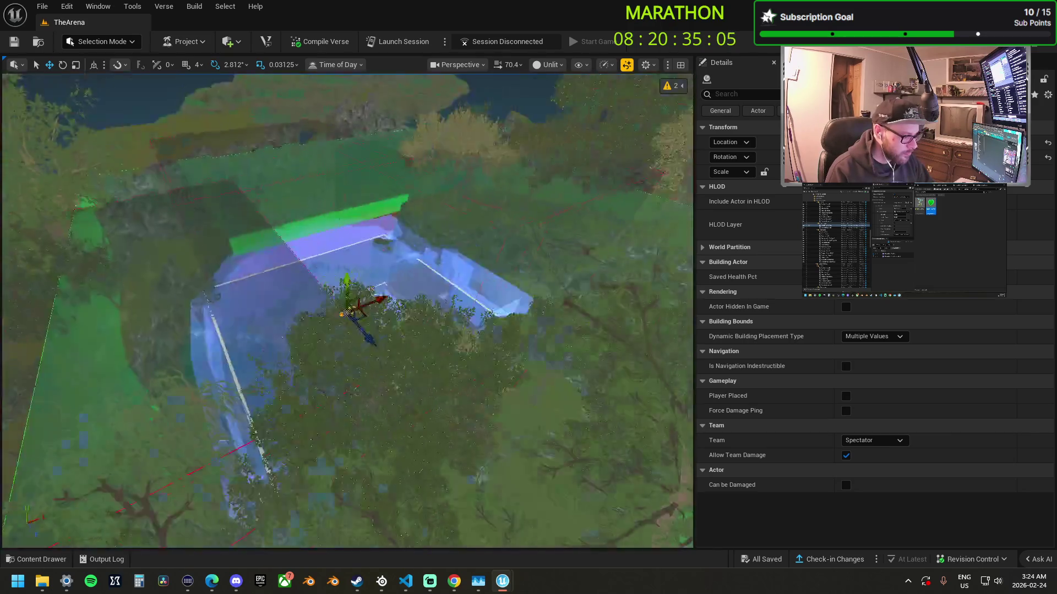
pyautogui.press('1')
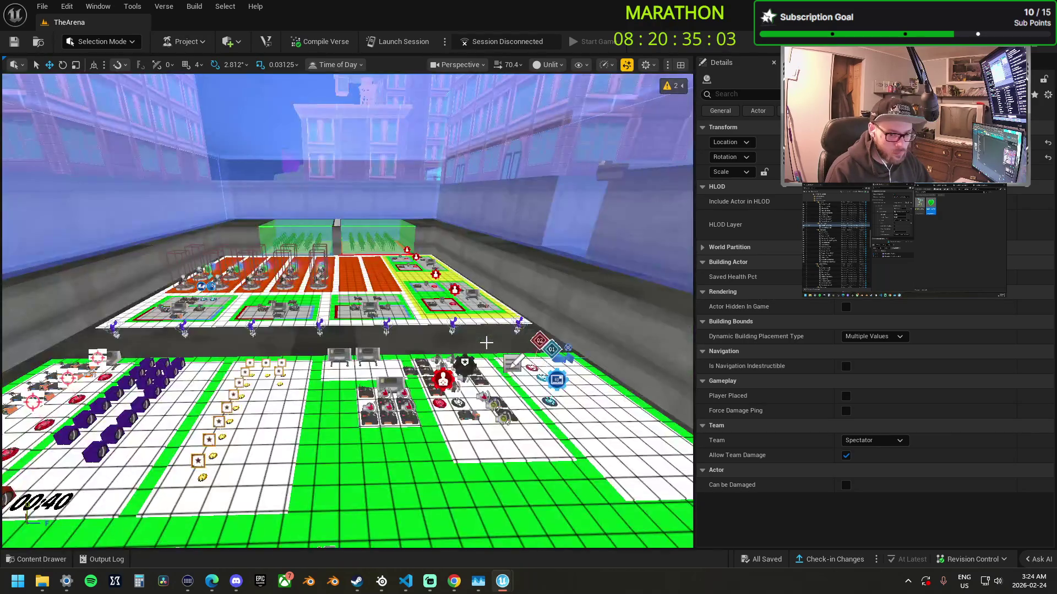
pyautogui.click(319, 284)
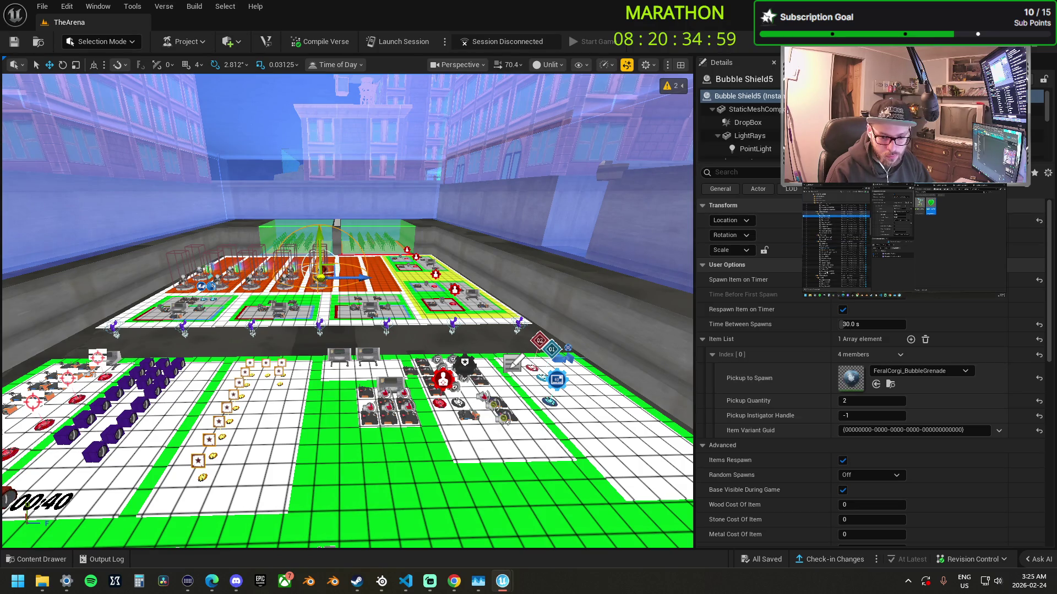
pyautogui.press('2')
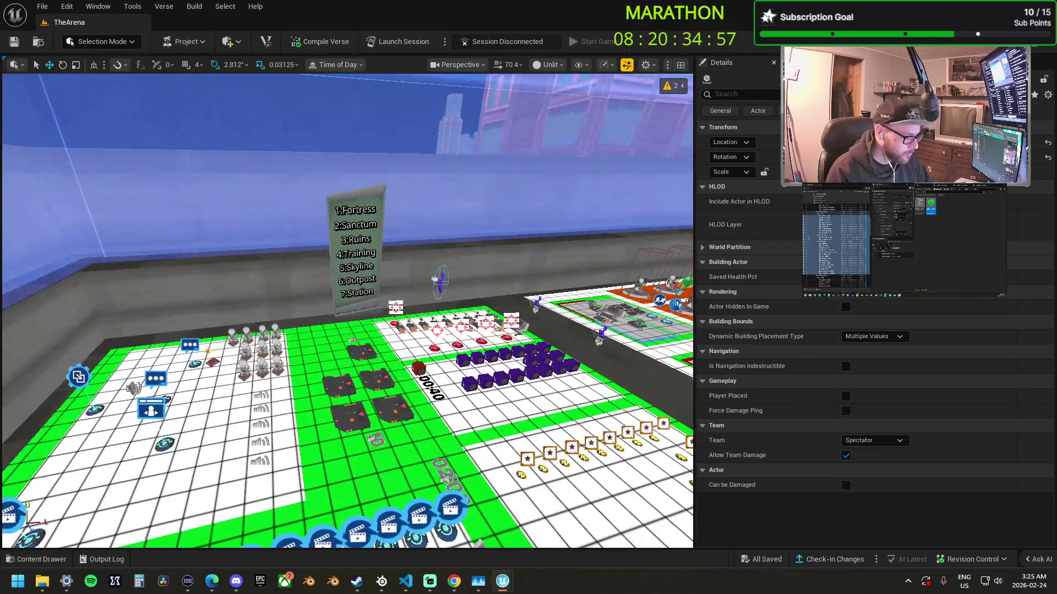
# - Paste the spawner group at the city island's green arena box, then select Striker AR4
pyautogui.press('3')
pyautogui.scroll(3, 347, 311)
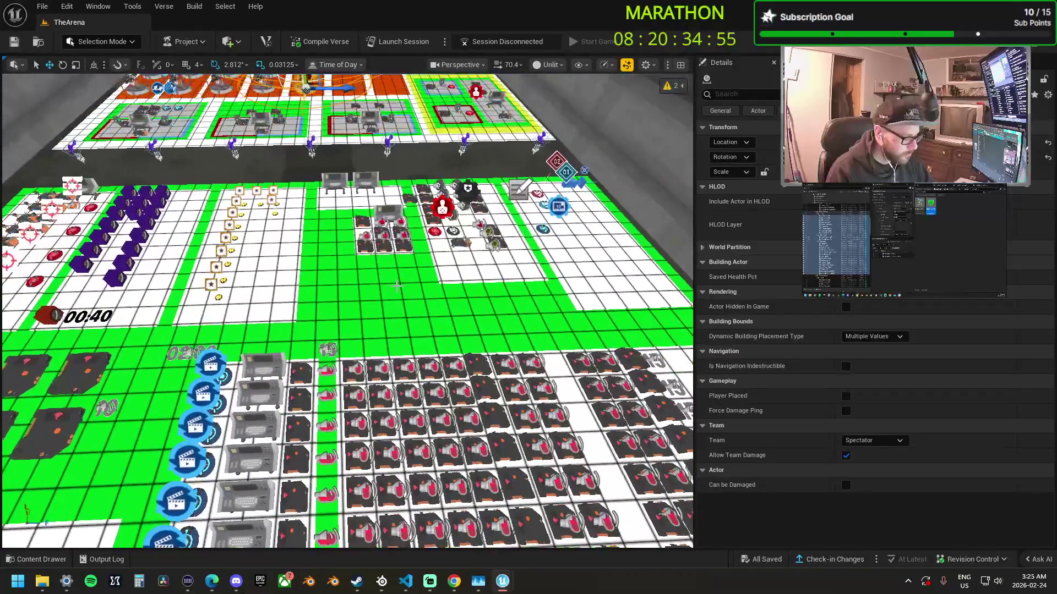
pyautogui.scroll(3, 529, 224)
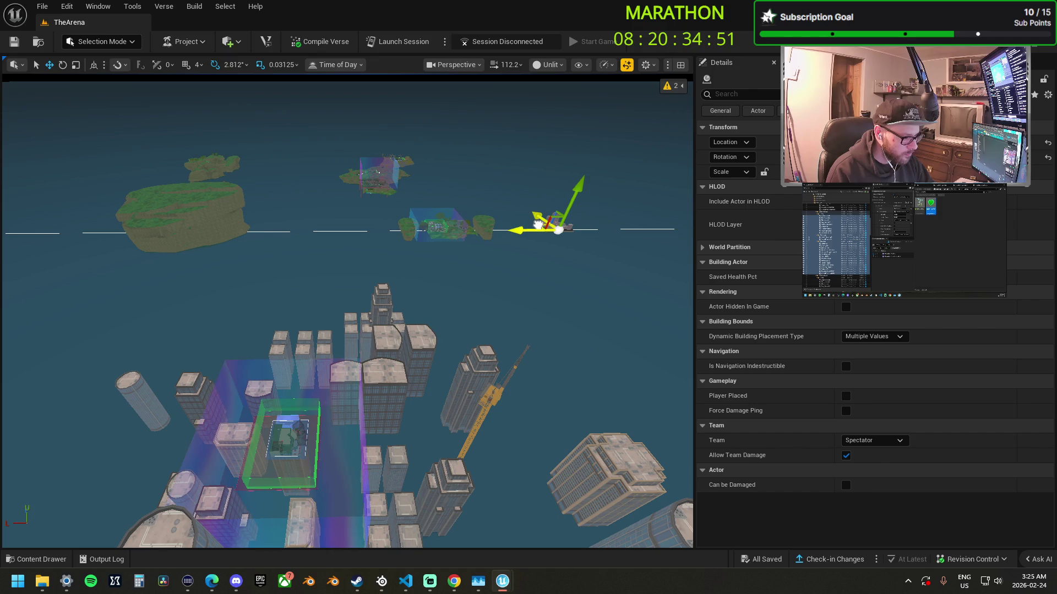
pyautogui.click(263, 415)
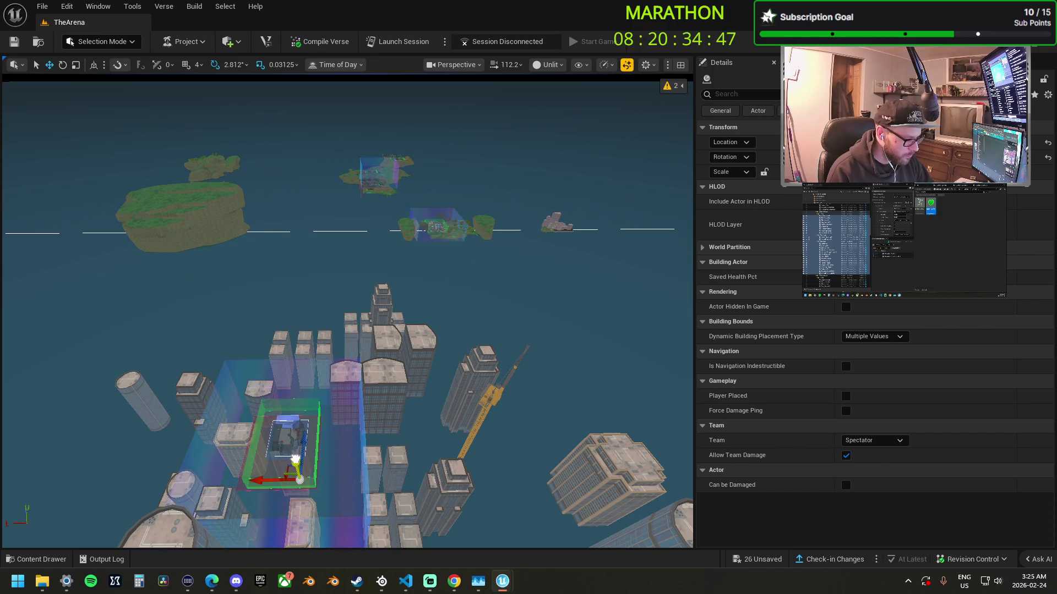
pyautogui.press('f')
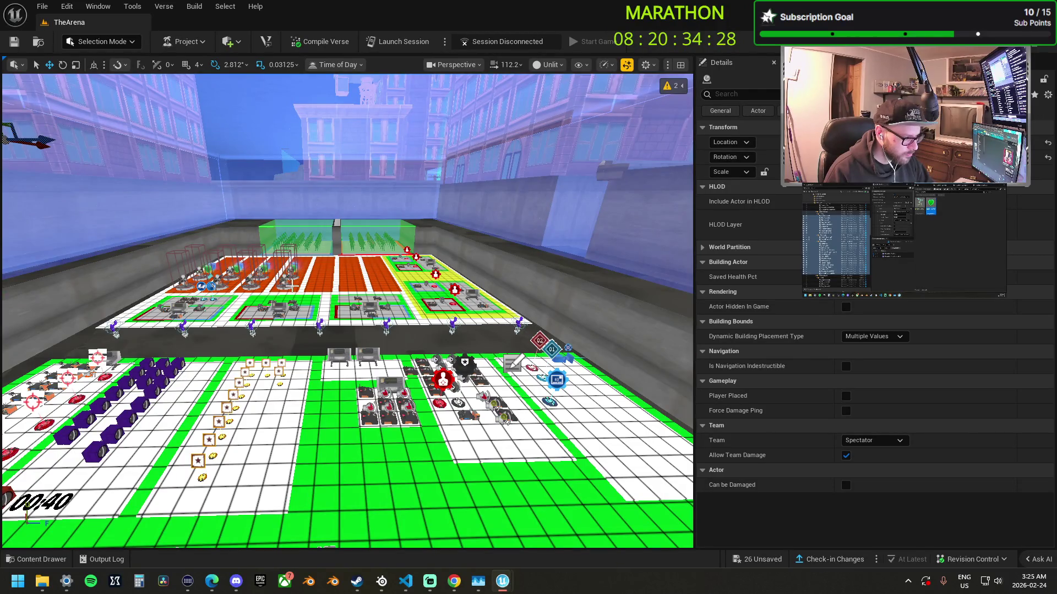
pyautogui.click(287, 284)
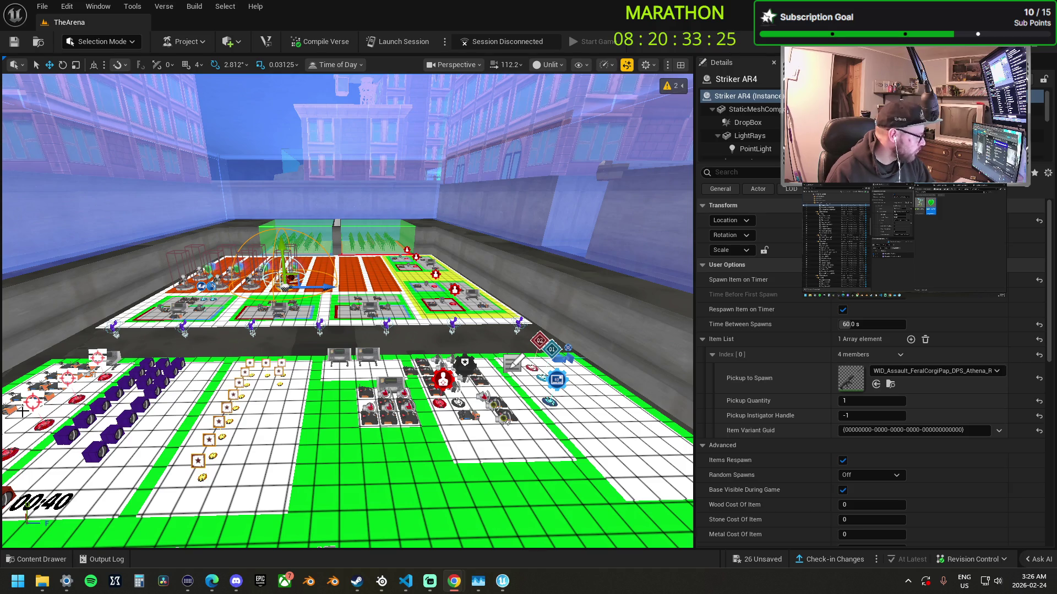
# - Select the spawner range starting from Veiled Precision SMG in the Outliner
pyautogui.moveTo(325, 389); pyautogui.dragTo(319, 372)
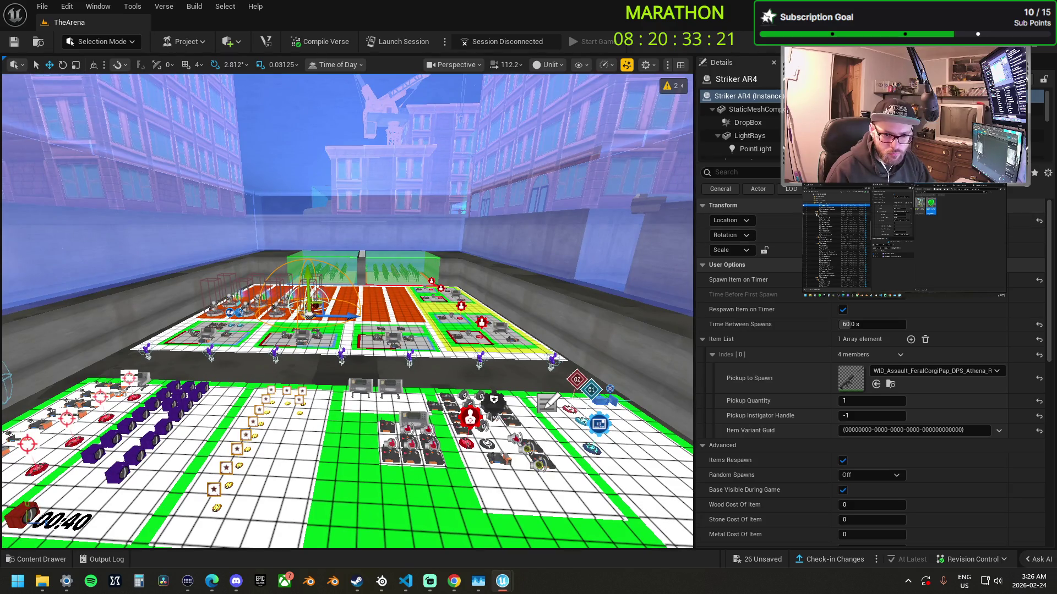
pyautogui.click(836, 262)
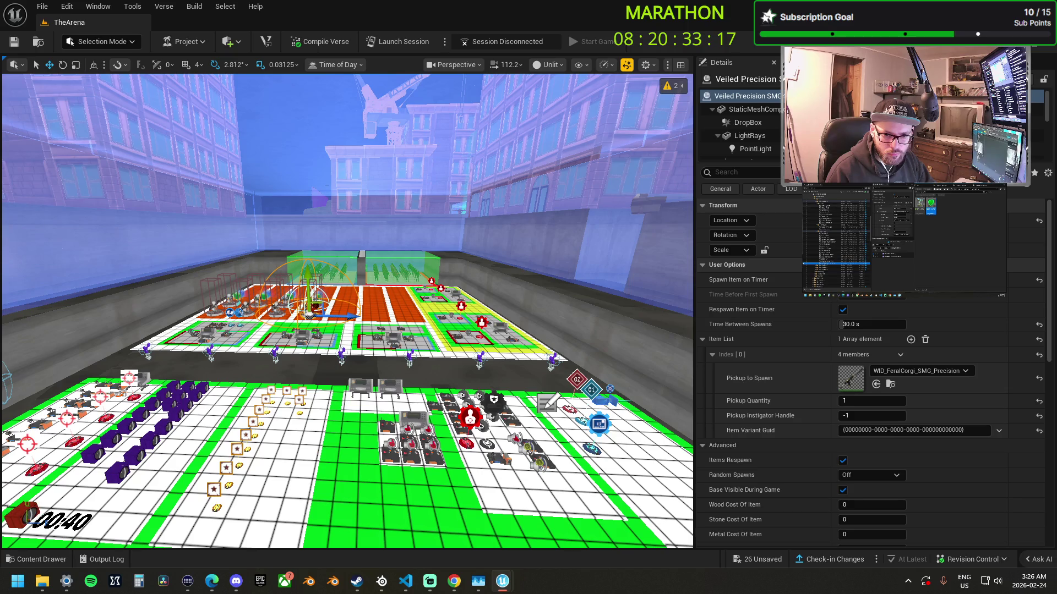
pyautogui.keyDown('shift'); pyautogui.click(837, 196); pyautogui.keyUp('shift')
# - Paste the copied spawners at the forest island's building
pyautogui.press('f')
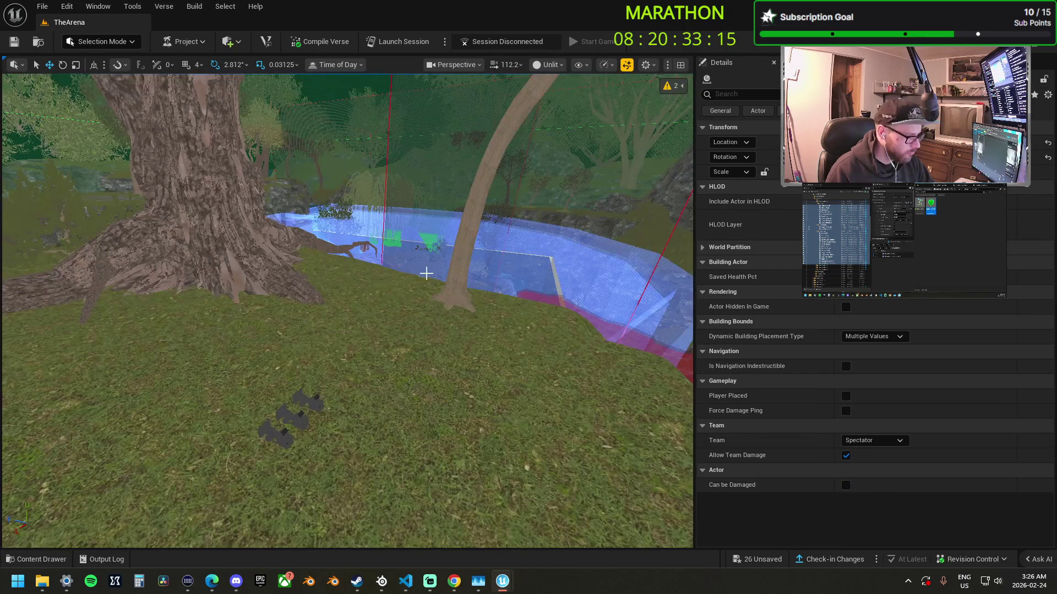
pyautogui.press('f')
pyautogui.press('f')
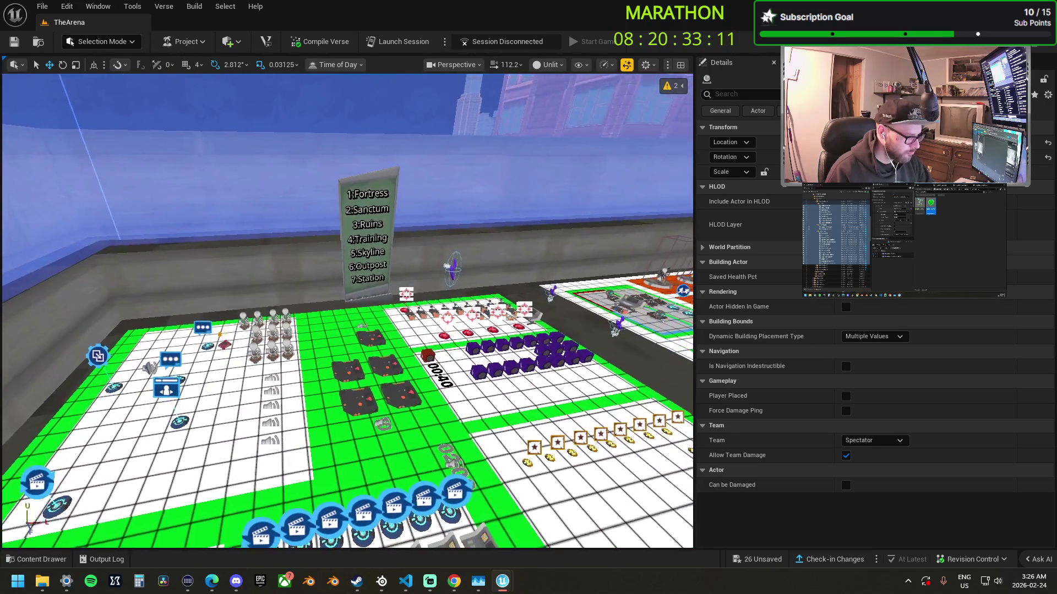
pyautogui.press('f')
pyautogui.press('f')
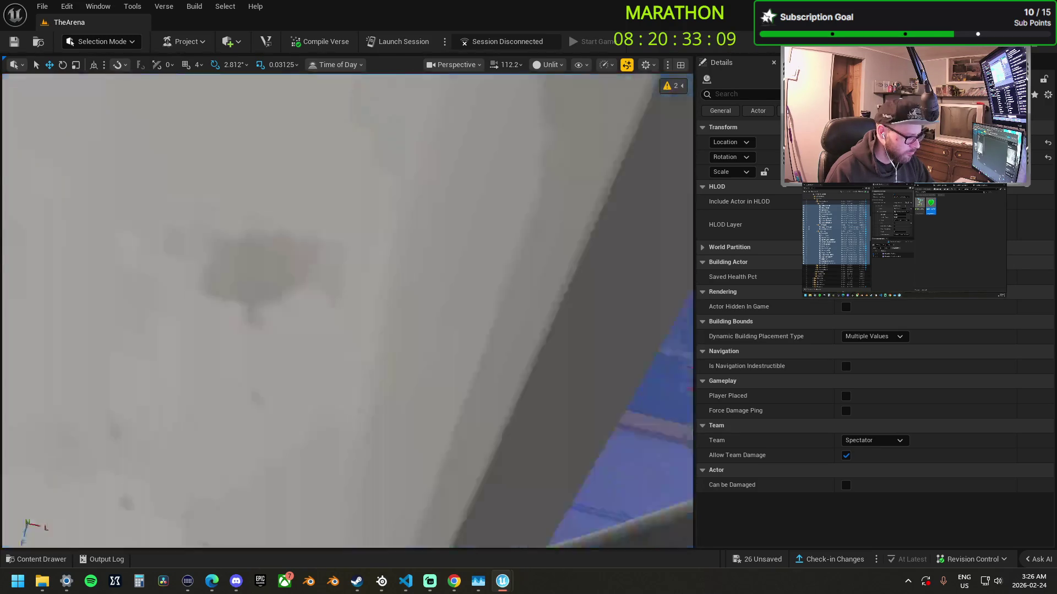
pyautogui.scroll(-3, 378, 240)
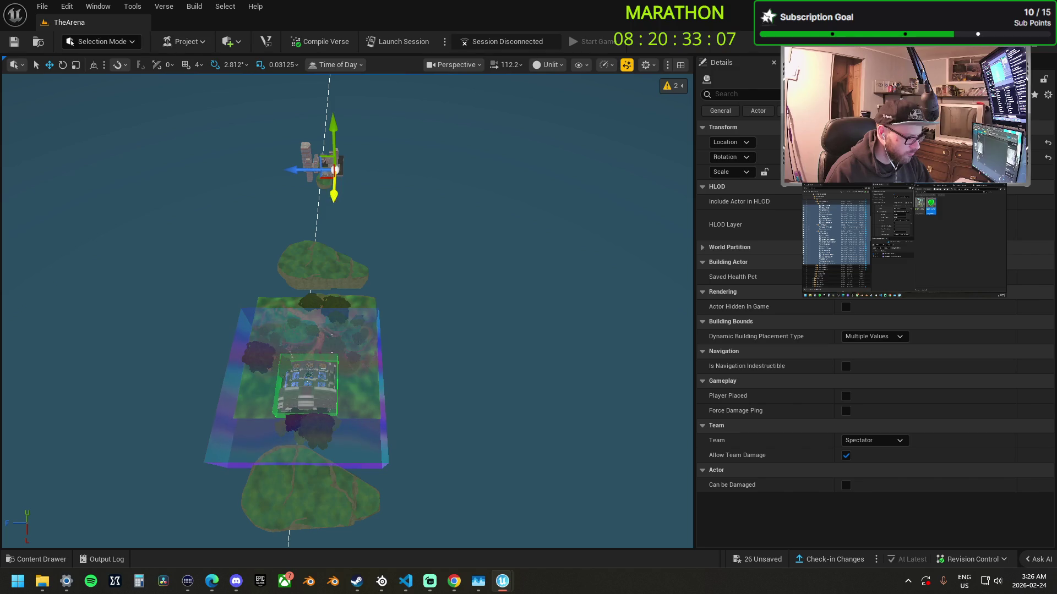
pyautogui.click(280, 530)
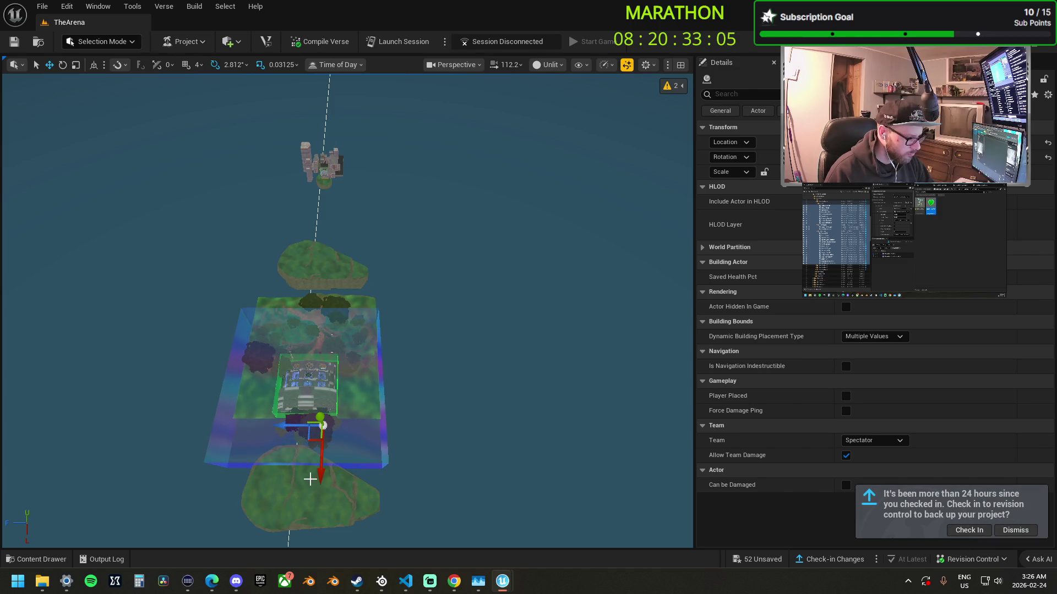
# - Raise the pasted spawners and set them down on the nearer box
pyautogui.moveTo(321, 469)
pyautogui.mouseDown()
pyautogui.moveTo(324, 435)
pyautogui.moveTo(311, 421)
pyautogui.mouseUp()
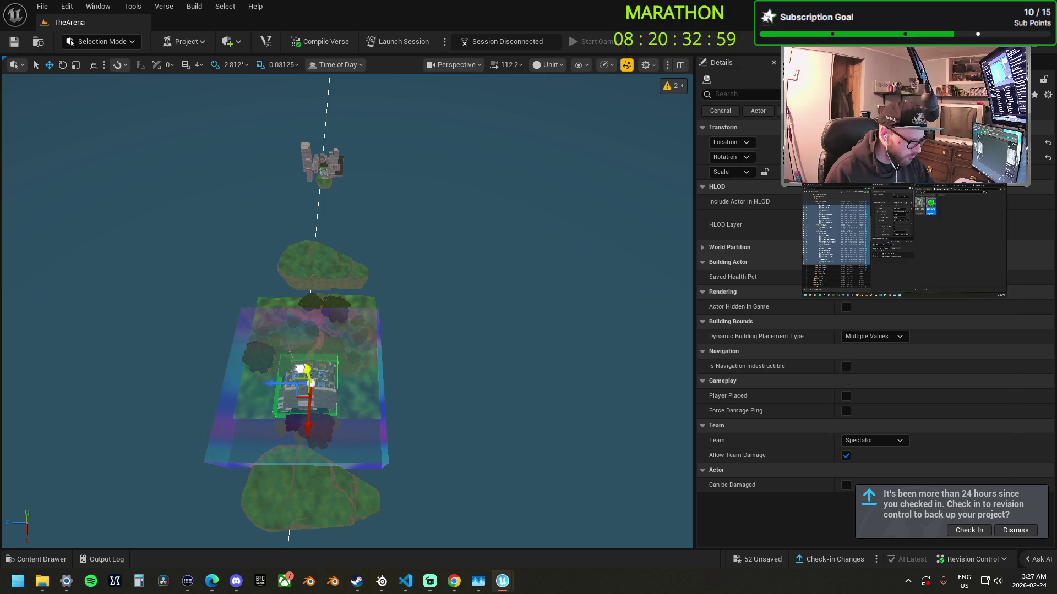
pyautogui.press('f')
pyautogui.press('f')
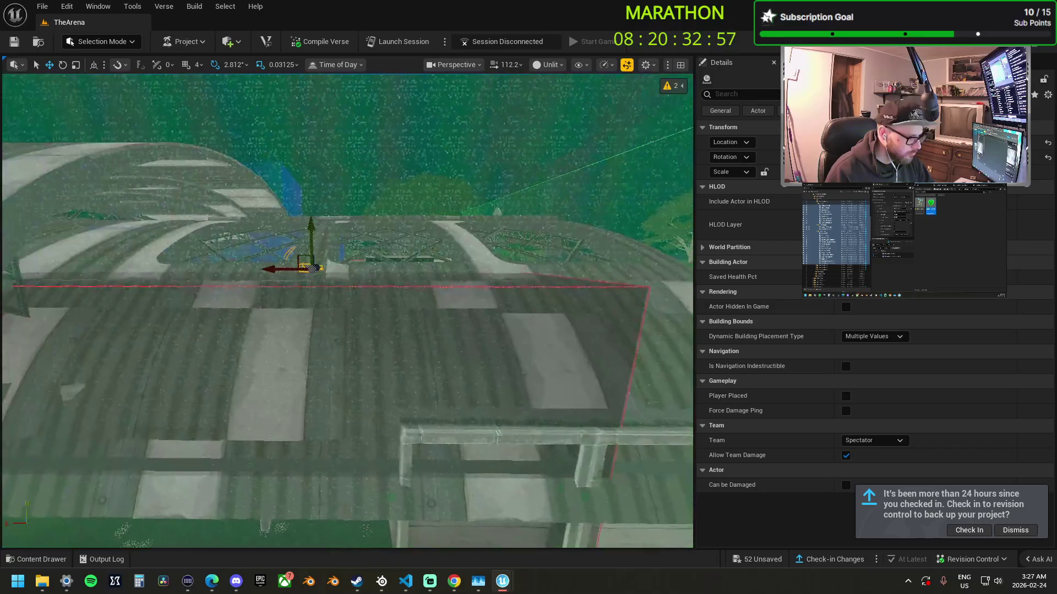
pyautogui.press('f')
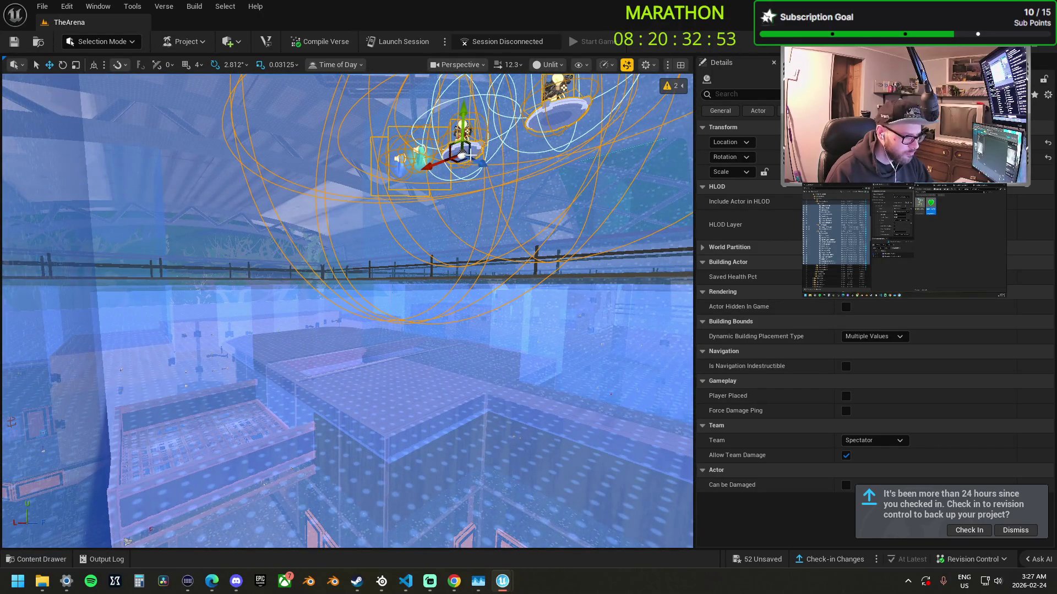
pyautogui.press('f')
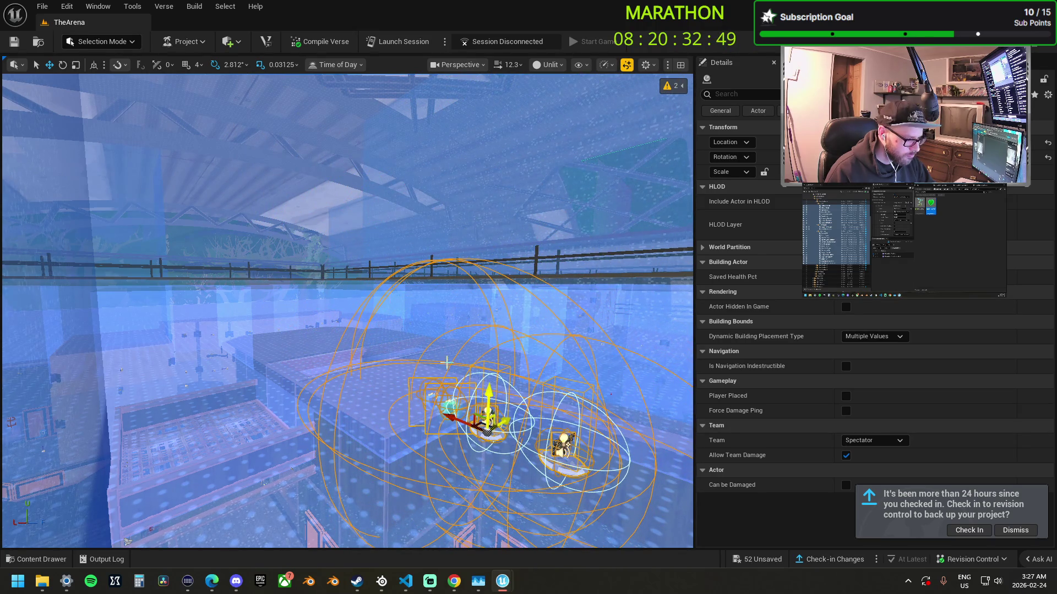
pyautogui.moveTo(487, 421); pyautogui.dragTo(380, 380)
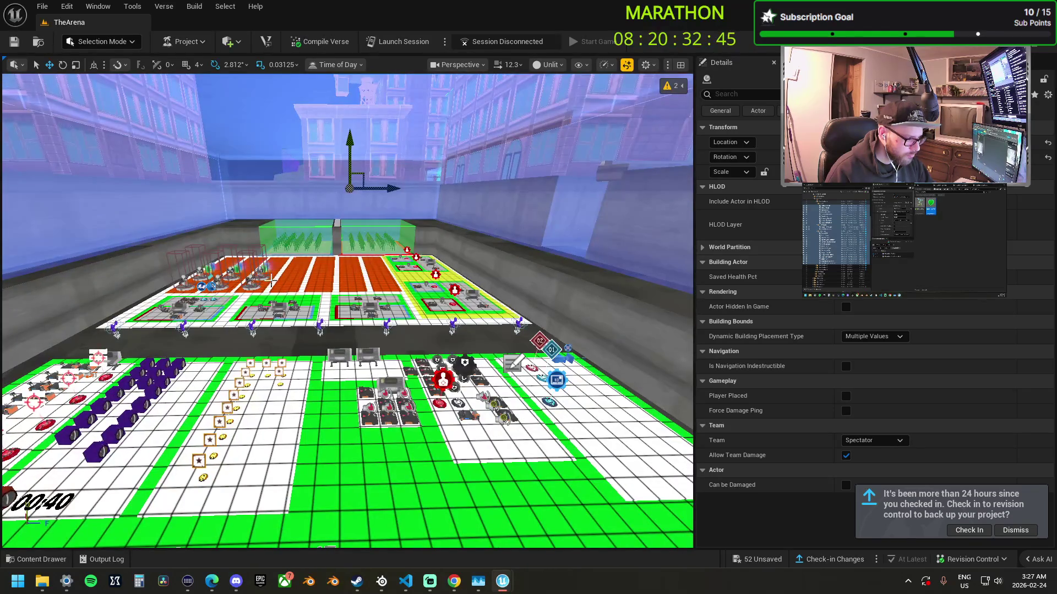
# - Select the SMG spawner group from Thunder Burst SMG to Veiled Precision SMG
pyautogui.click(248, 278)
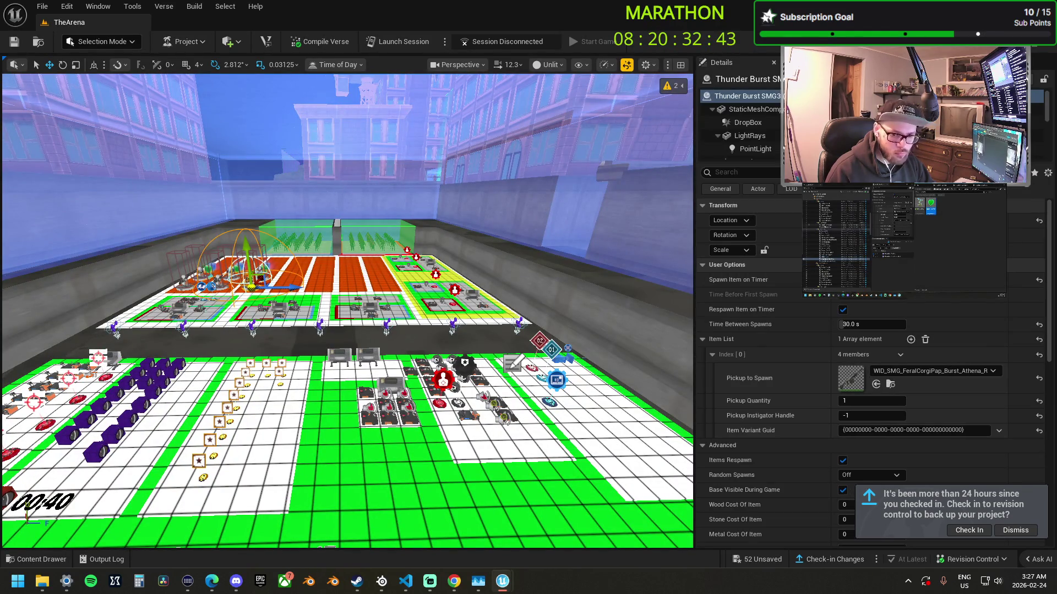
pyautogui.click(836, 286)
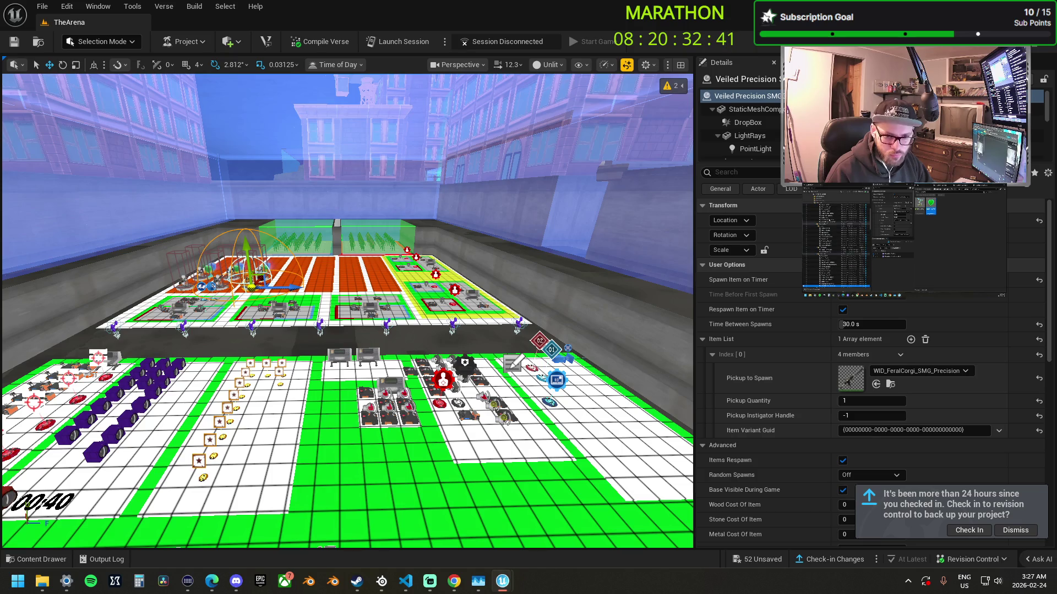
pyautogui.keyDown('shift'); pyautogui.click(836, 225); pyautogui.keyUp('shift')
pyautogui.press('f')
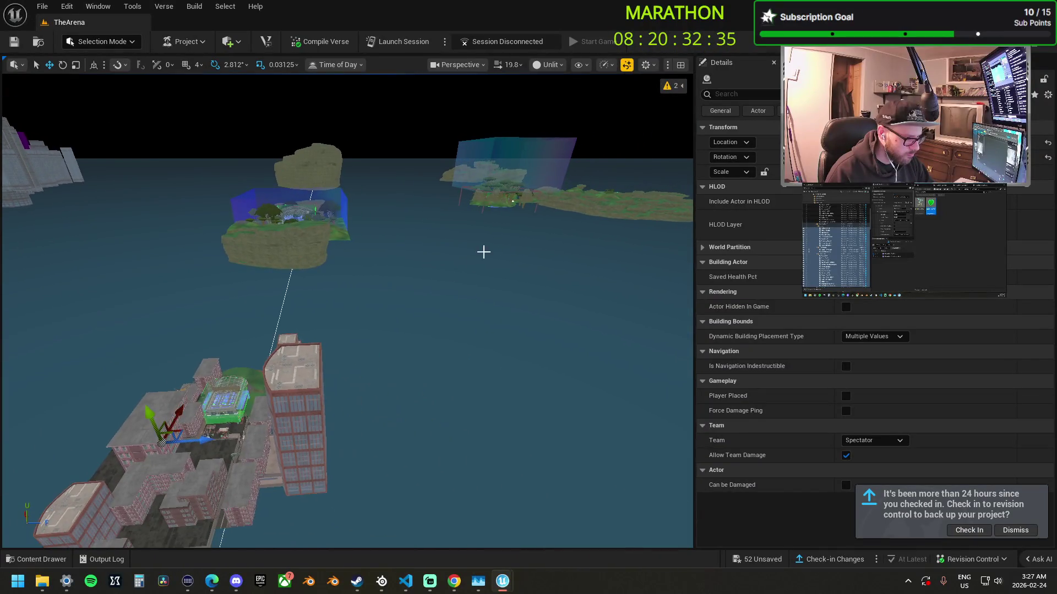
# - Alt-drag copies of the spawners into the forested island's ruins and check their placement
pyautogui.moveTo(183, 430)
pyautogui.mouseDown()
pyautogui.moveTo(498, 325)
pyautogui.moveTo(575, 258)
pyautogui.moveTo(613, 210)
pyautogui.moveTo(604, 204)
pyautogui.mouseUp()
pyautogui.press('f')
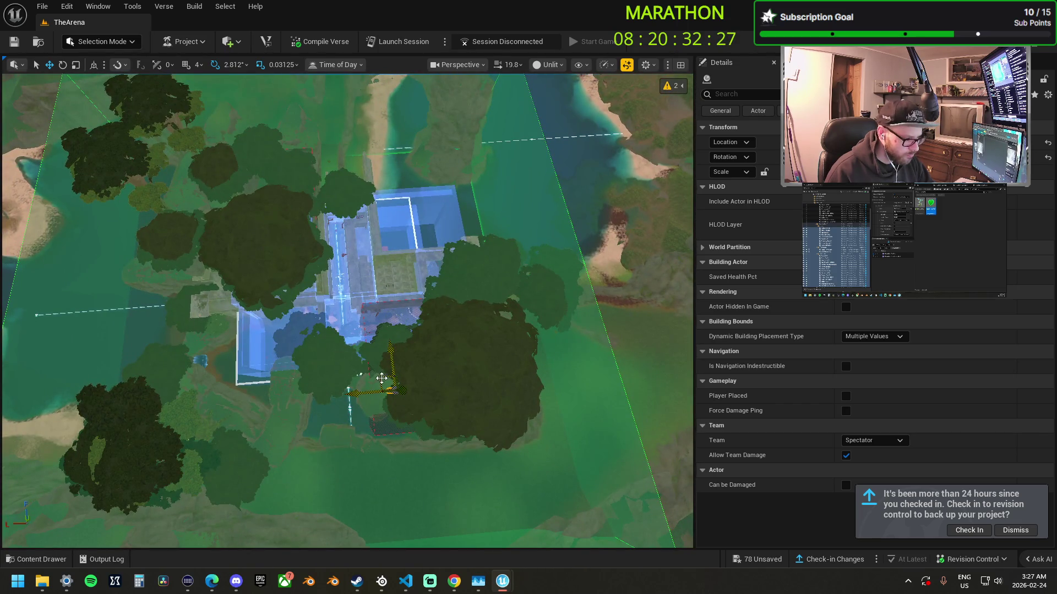
pyautogui.moveTo(374, 383)
pyautogui.mouseDown()
pyautogui.moveTo(355, 300)
pyautogui.moveTo(406, 242)
pyautogui.mouseUp()
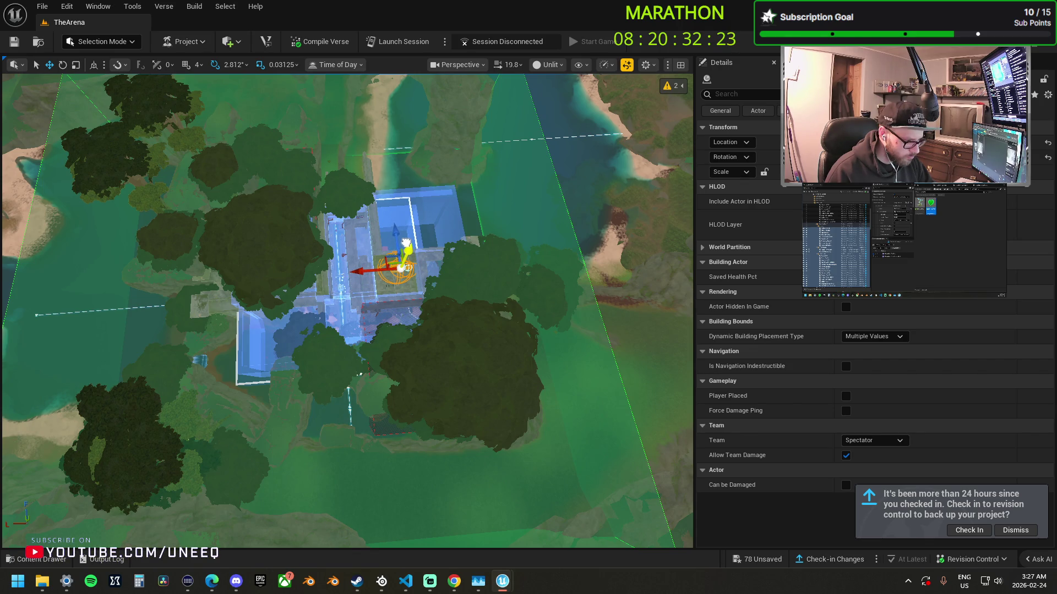
pyautogui.press('f')
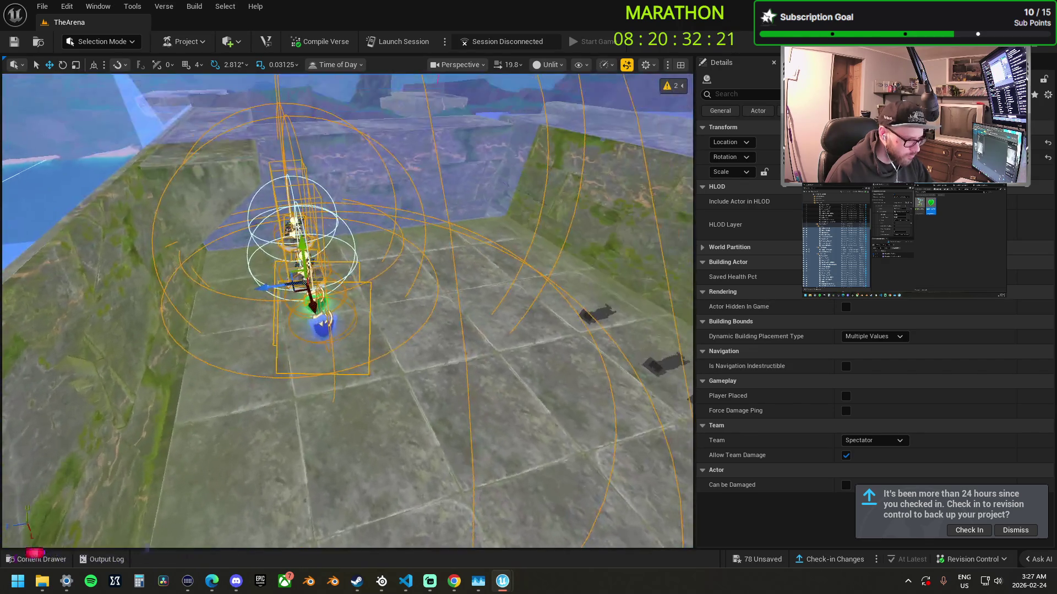
pyautogui.moveTo(406, 315); pyautogui.dragTo(234, 290)
pyautogui.click(233, 290)
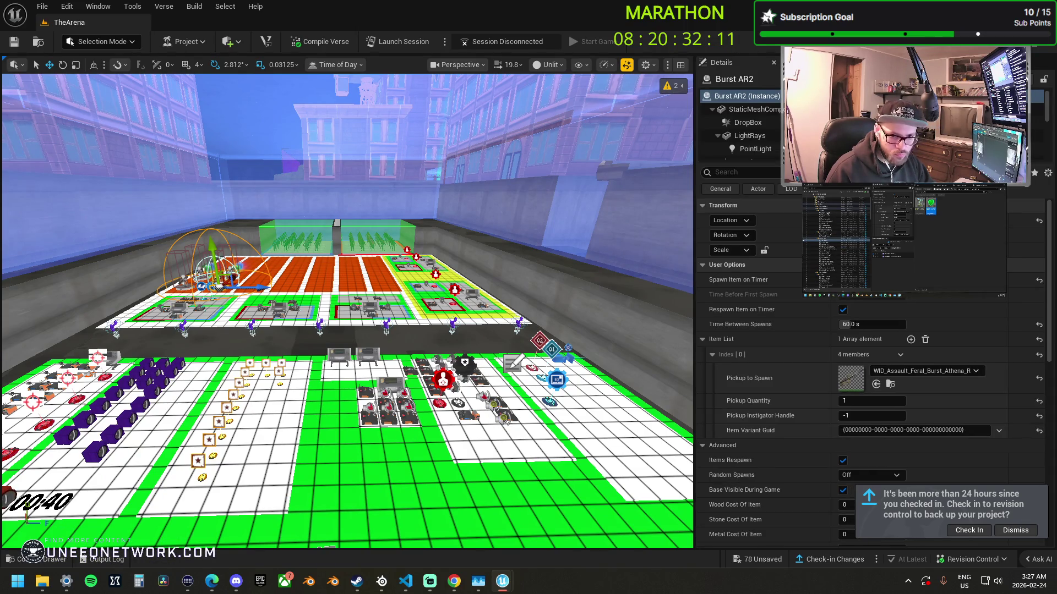
# - Add Bubble Shield to the Burst AR2 selection and Alt-drag copies down beside the island's water
pyautogui.click(228, 278)
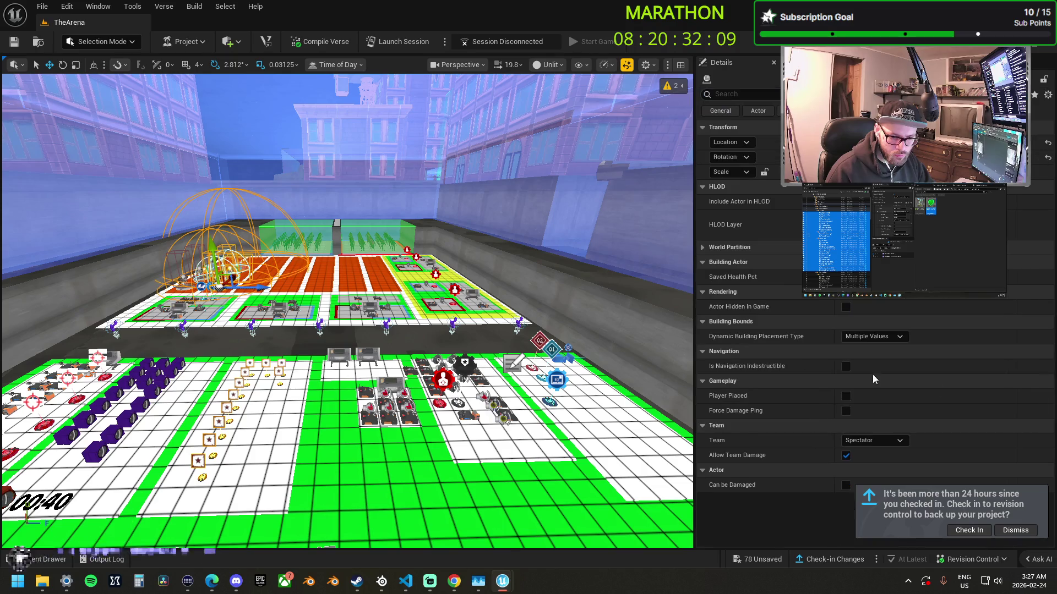
pyautogui.press('3')
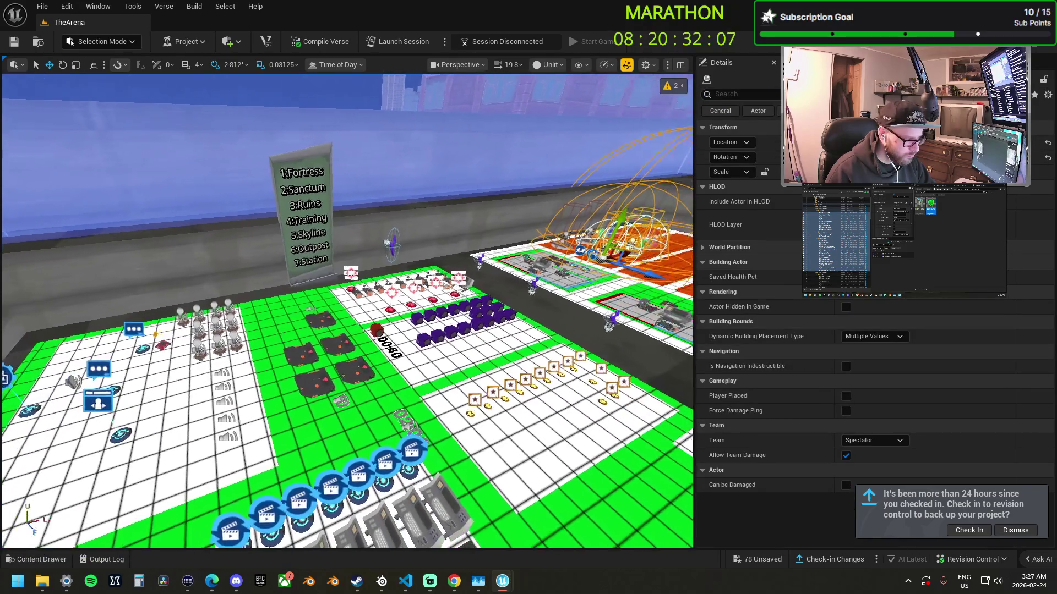
pyautogui.press('4')
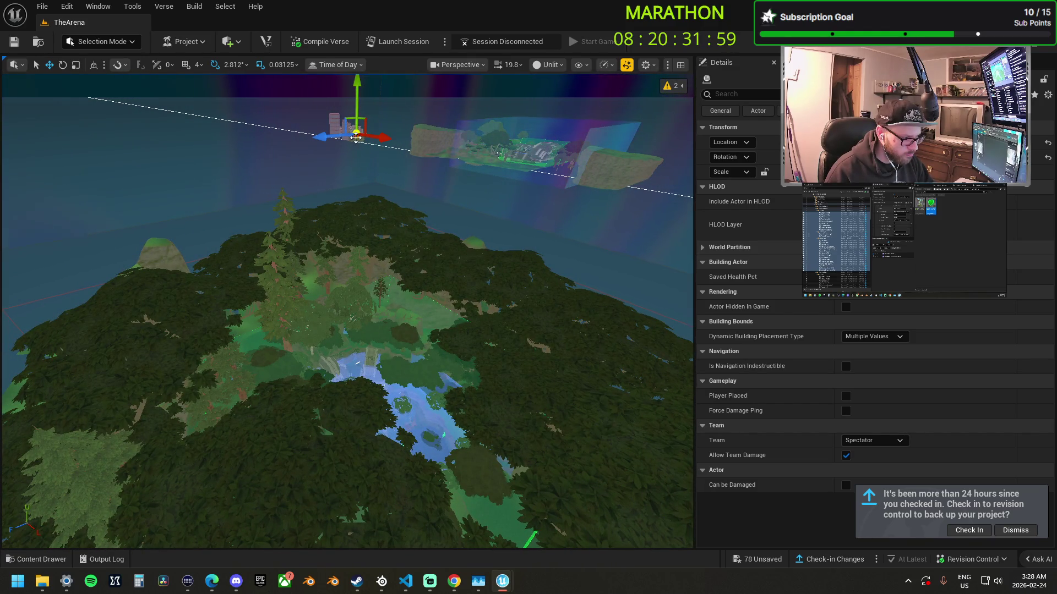
pyautogui.moveTo(355, 136); pyautogui.dragTo(363, 472)
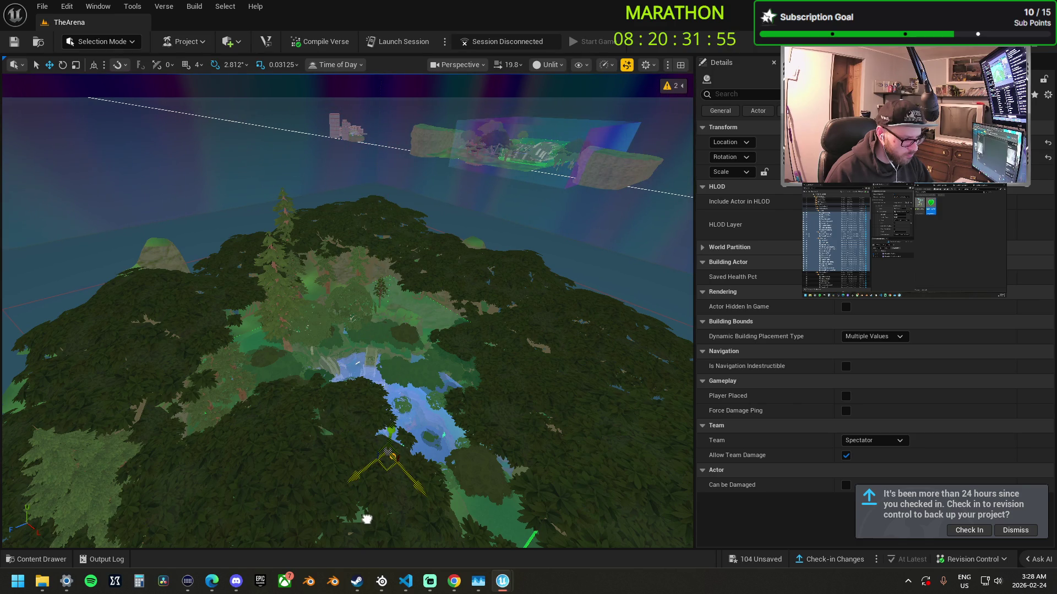
pyautogui.press('f')
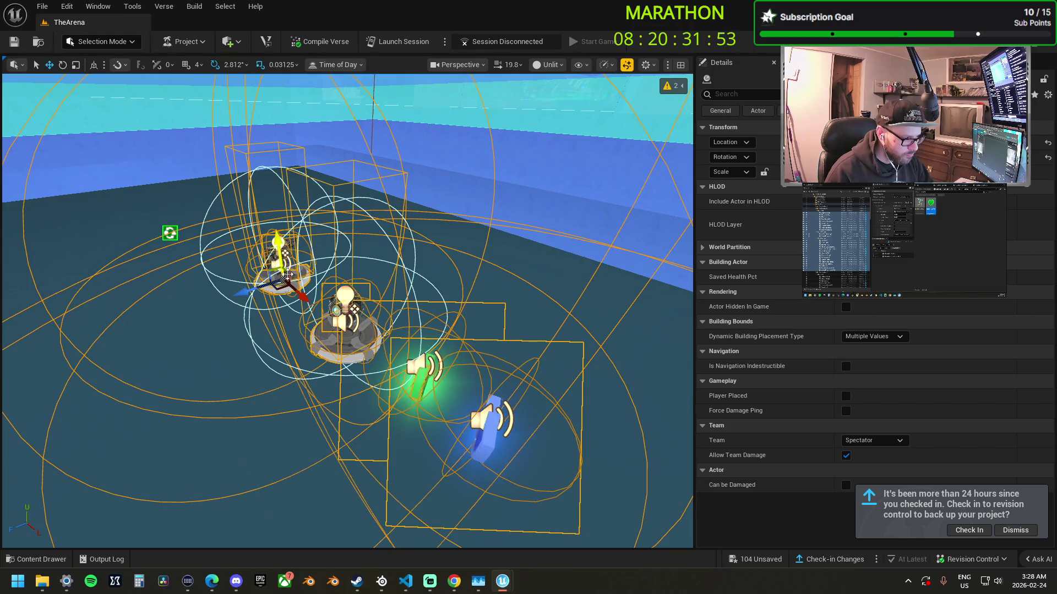
pyautogui.scroll(2, 367, 381)
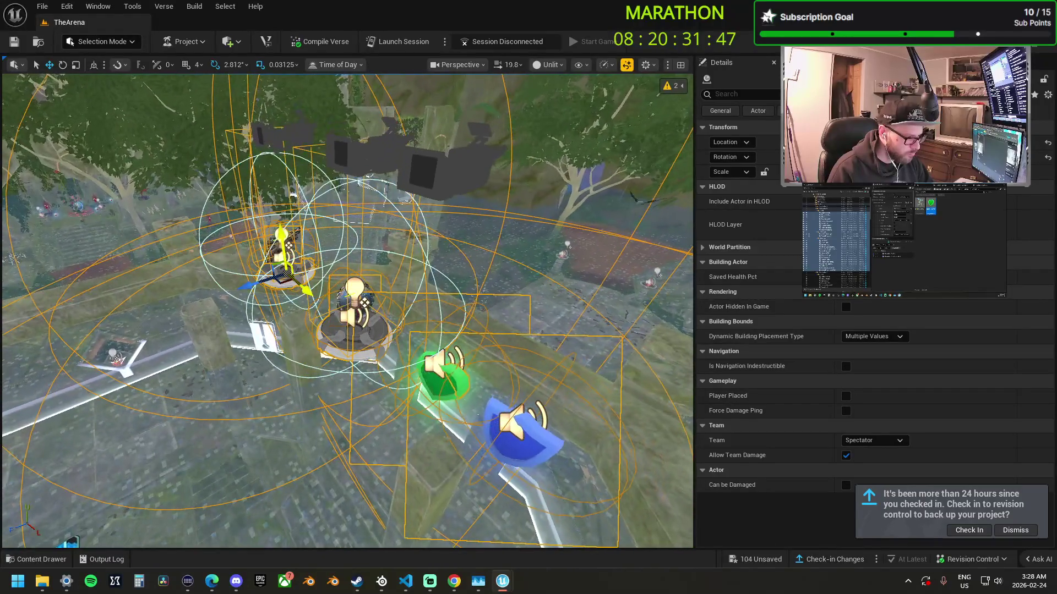
pyautogui.scroll(2, 352, 311)
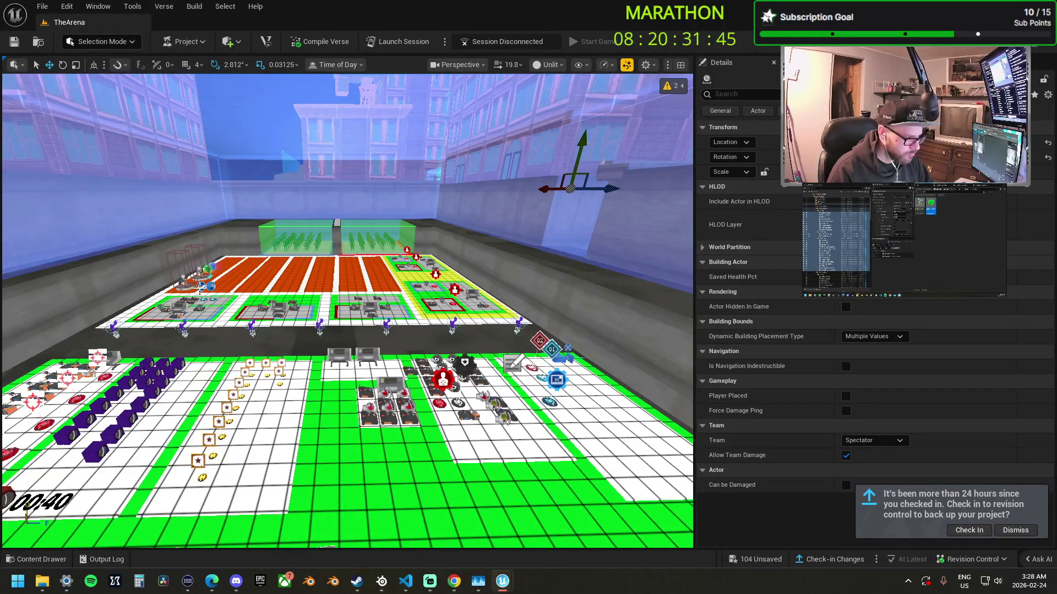
# - Select the Hand Cannon and Veiled Precision SMG spawners and Alt-drag copies toward the castle arena
pyautogui.click(185, 286)
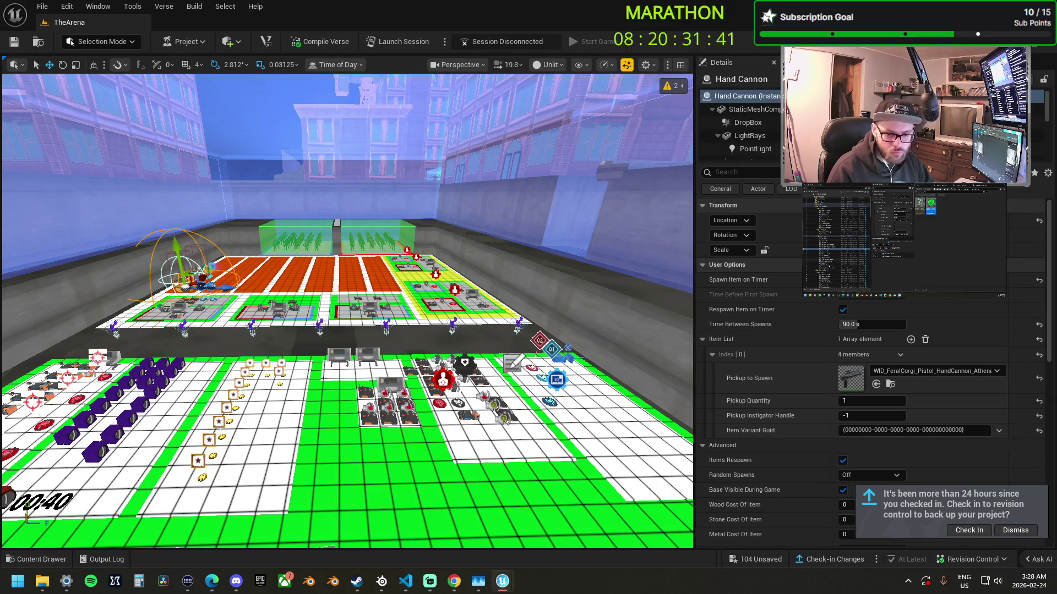
pyautogui.hotkey('ctrl', 'z')
pyautogui.hotkey('ctrl', 'z')
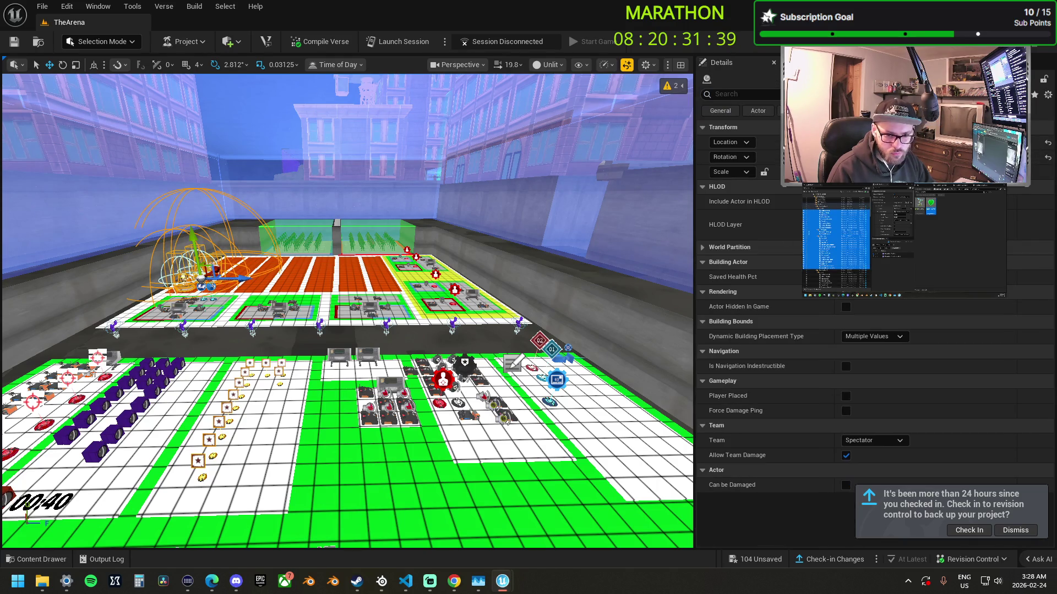
pyautogui.press('f')
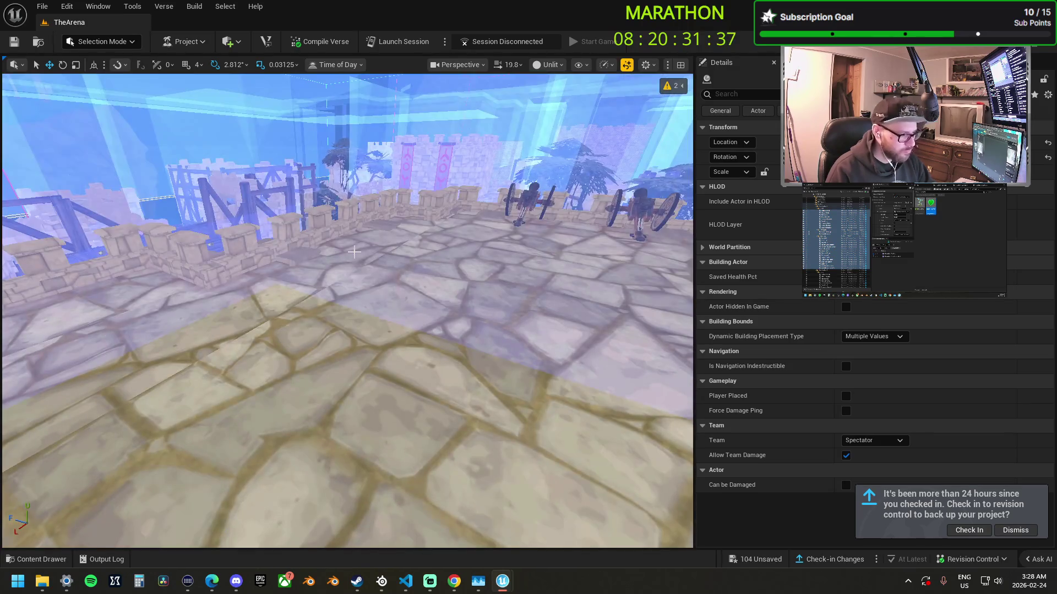
pyautogui.scroll(-5, 399, 171)
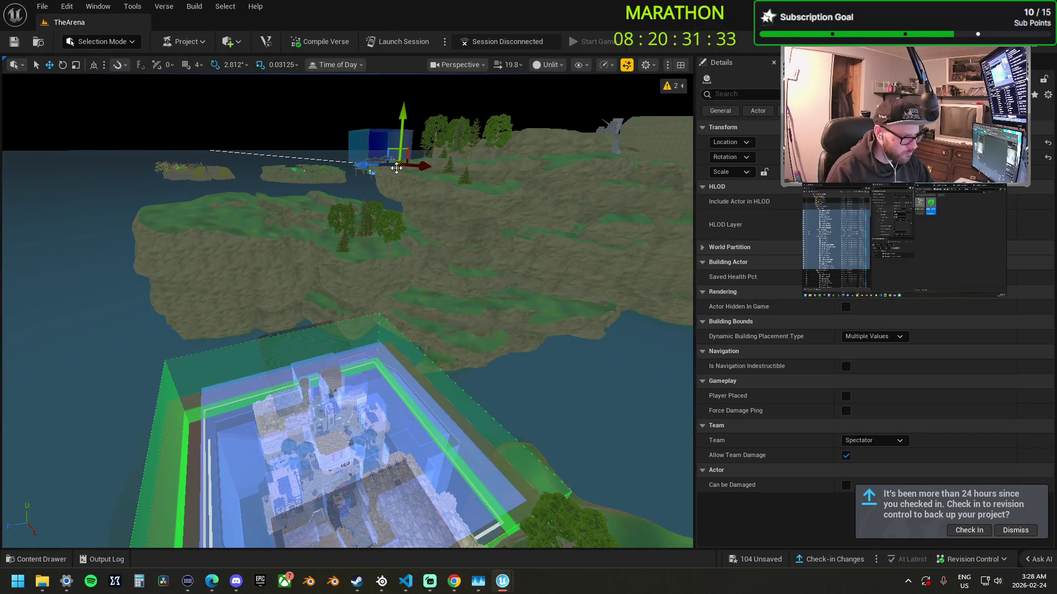
pyautogui.moveTo(367, 166)
pyautogui.mouseDown()
pyautogui.moveTo(195, 166)
pyautogui.moveTo(308, 184)
pyautogui.moveTo(357, 214)
pyautogui.moveTo(346, 447)
pyautogui.mouseUp()
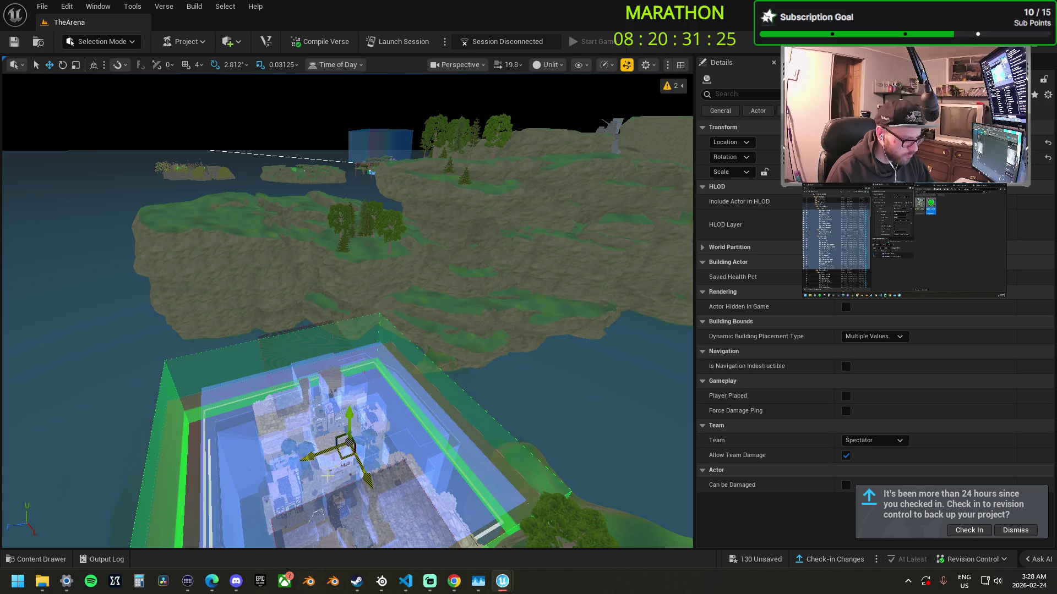
pyautogui.press('f')
# - Lower the copied spawners onto the castle tower and check their placement
pyautogui.moveTo(352, 365); pyautogui.dragTo(349, 402)
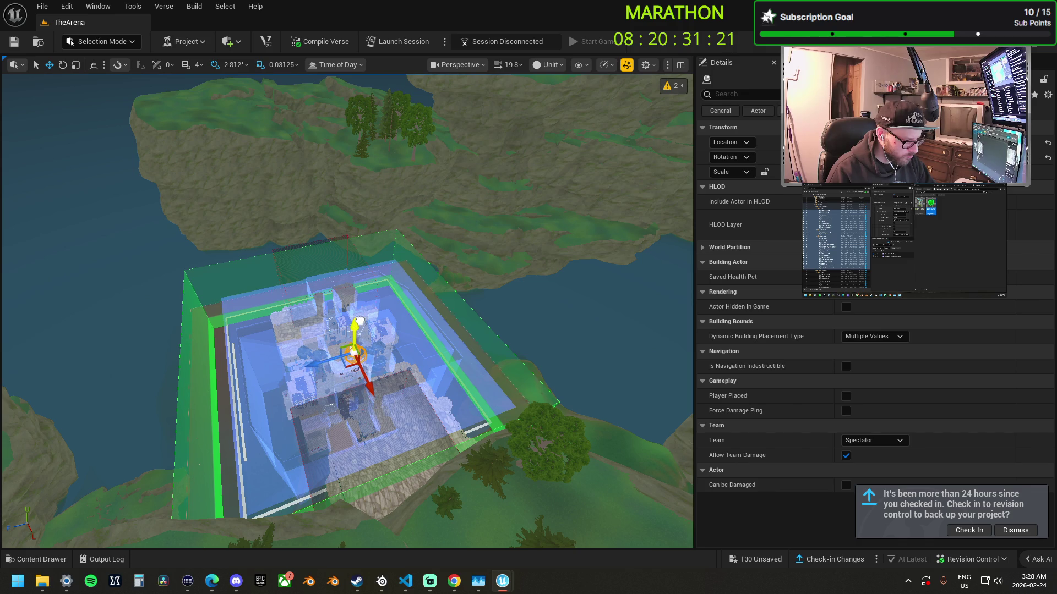
pyautogui.press('f')
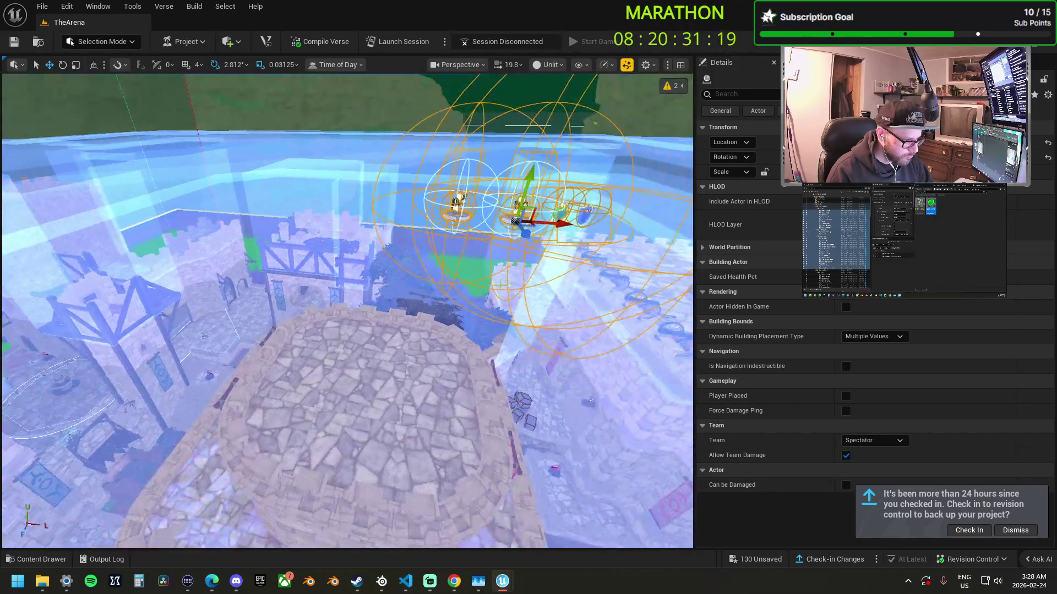
pyautogui.press('f')
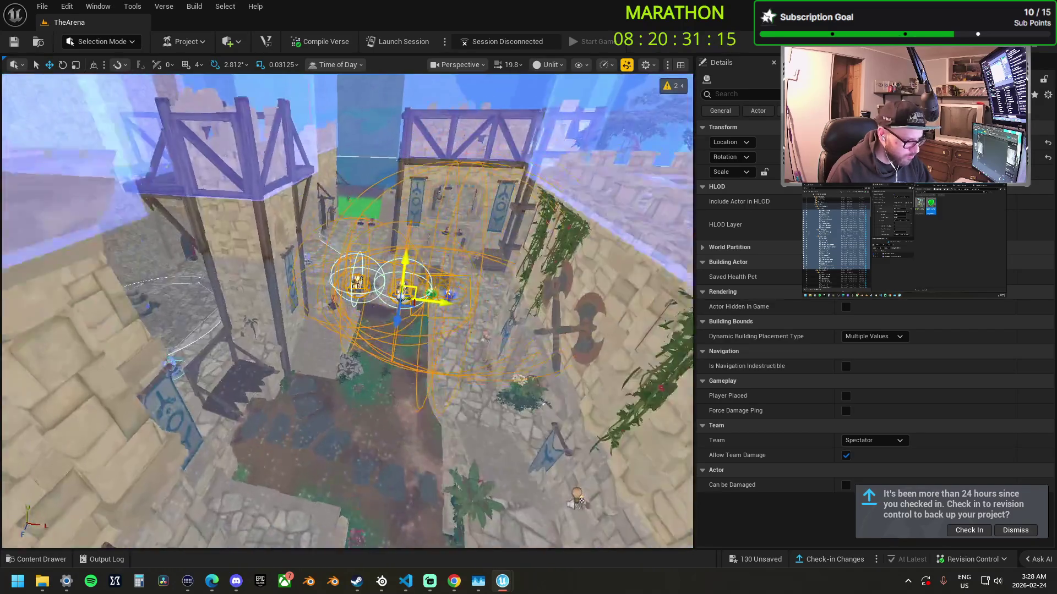
pyautogui.moveTo(417, 326); pyautogui.dragTo(417, 327)
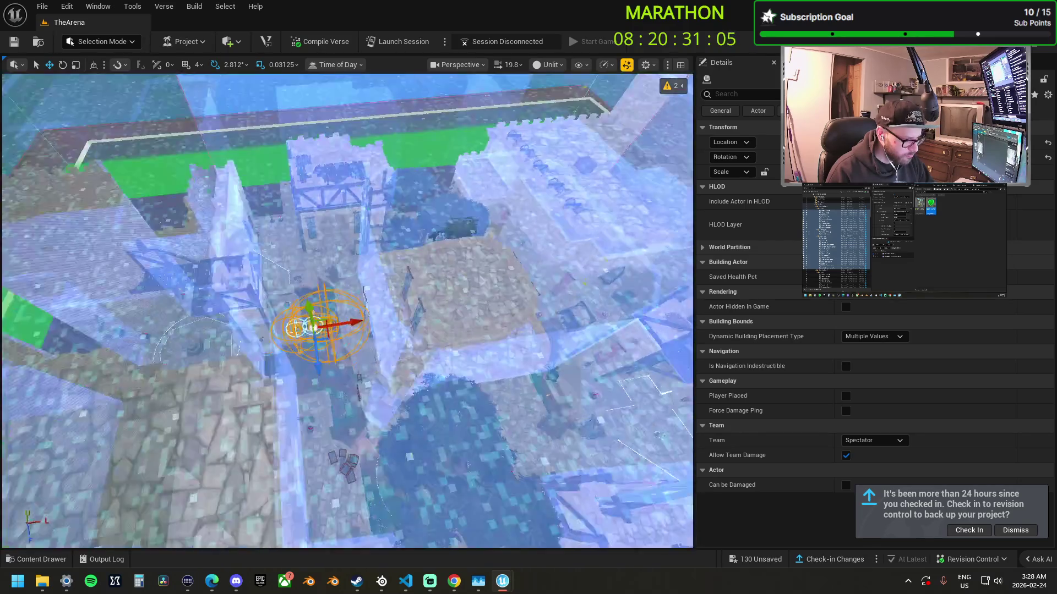
pyautogui.scroll(-10, 645, 295)
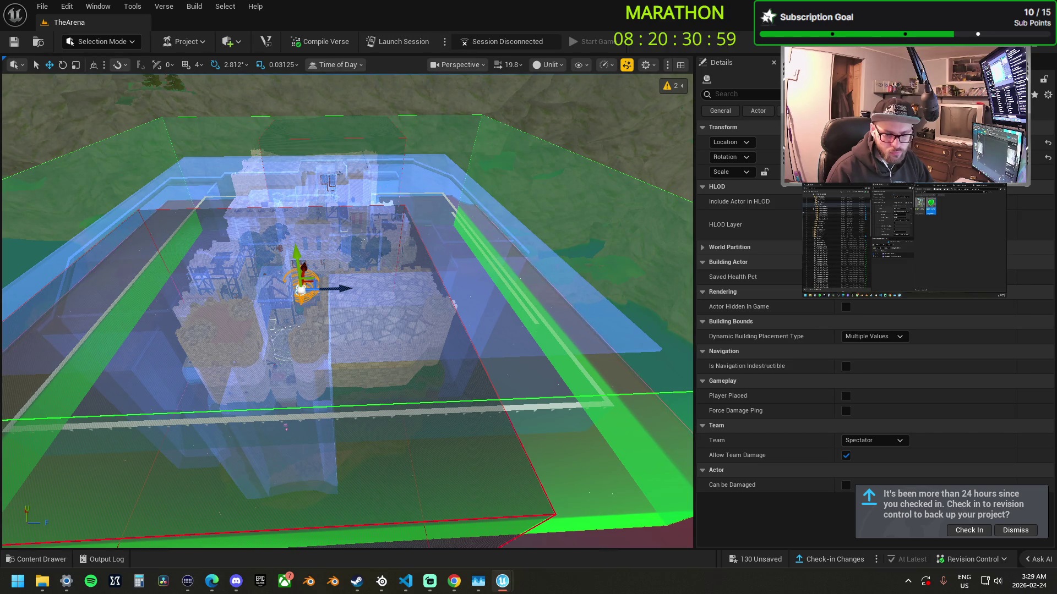
pyautogui.moveTo(347, 308)
pyautogui.mouseDown()
pyautogui.moveTo(264, 275)
pyautogui.moveTo(254, 287)
pyautogui.moveTo(248, 264)
pyautogui.moveTo(286, 220)
pyautogui.moveTo(309, 231)
pyautogui.moveTo(286, 259)
pyautogui.moveTo(409, 337)
pyautogui.mouseUp()
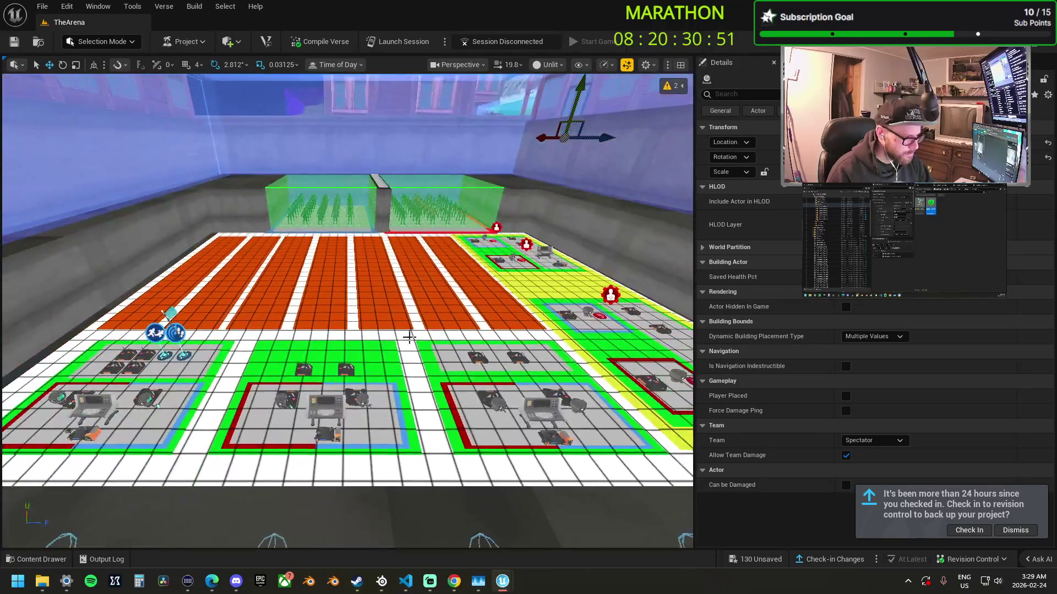
# - Select all the orange lane strips on the arena floor and delete them
pyautogui.click(408, 326)
pyautogui.moveTo(340, 275)
pyautogui.mouseDown()
pyautogui.moveTo(324, 275)
pyautogui.moveTo(318, 227)
pyautogui.mouseUp()
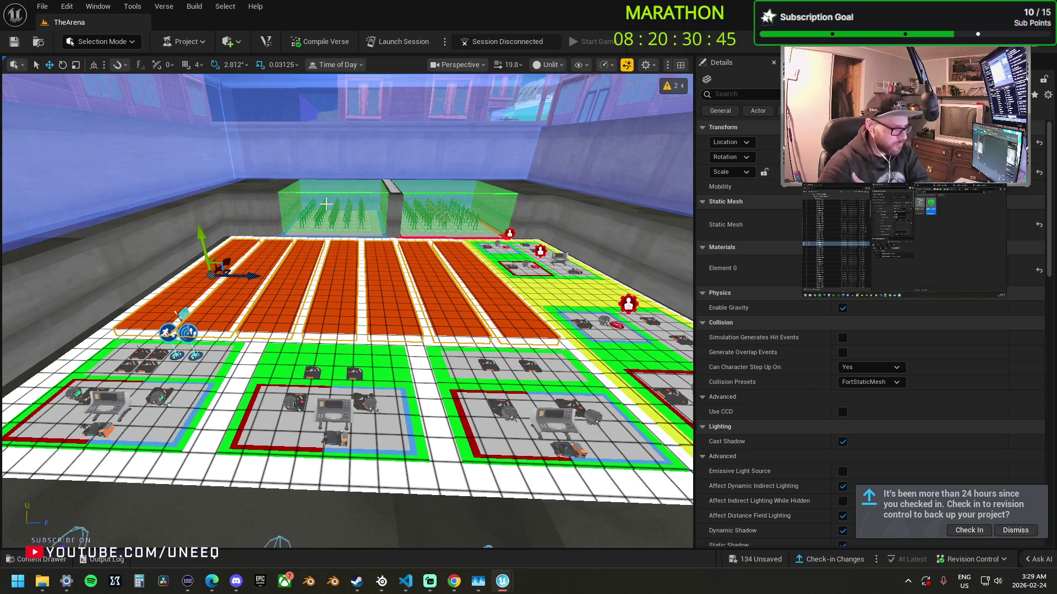
pyautogui.press('Delete')
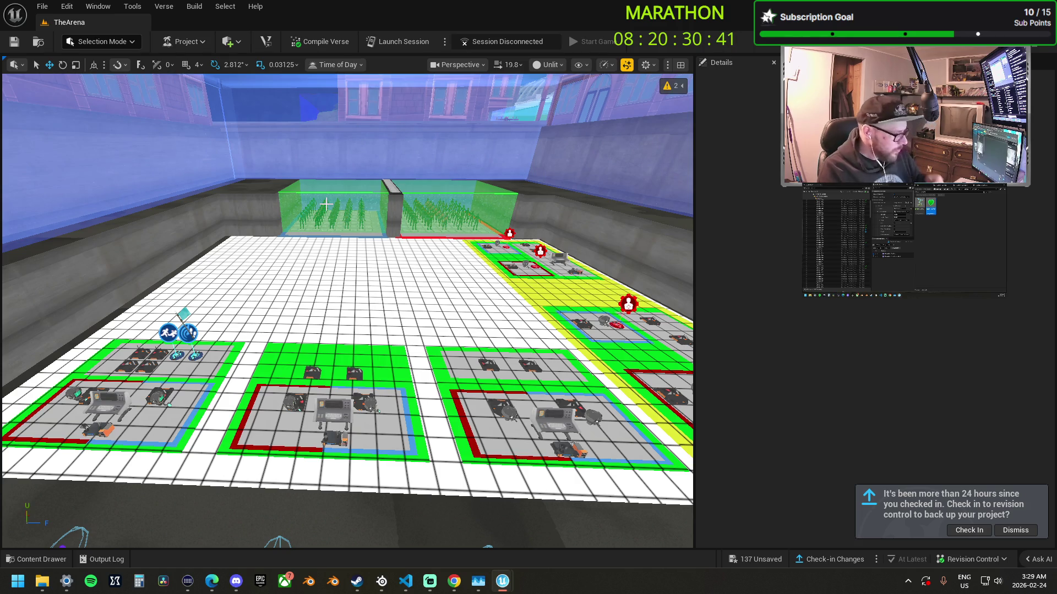
pyautogui.moveTo(483, 338); pyautogui.dragTo(443, 330)
pyautogui.click(462, 311)
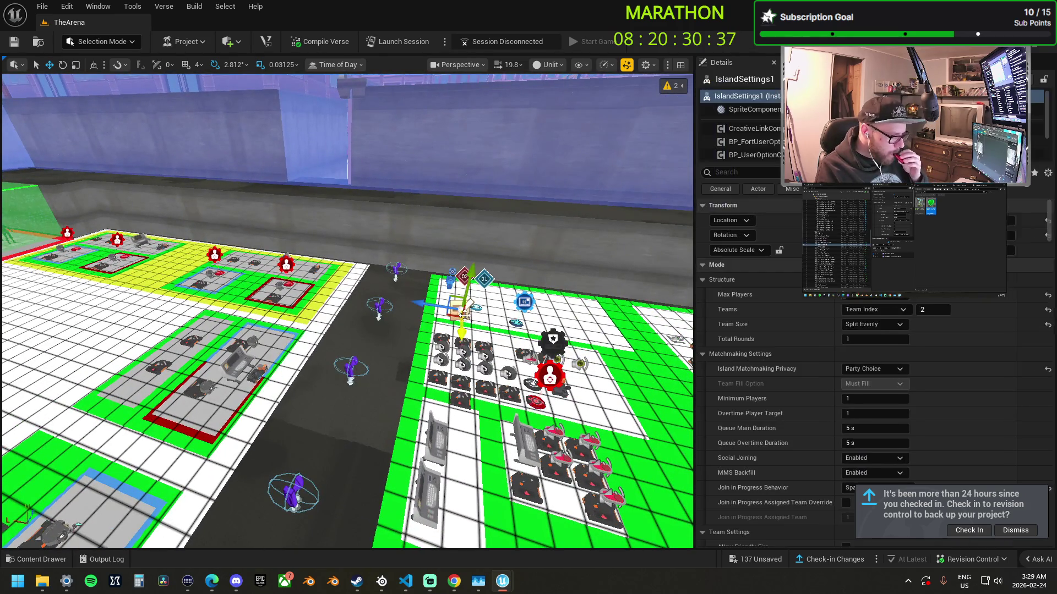
pyautogui.click(772, 174)
pyautogui.write('down')
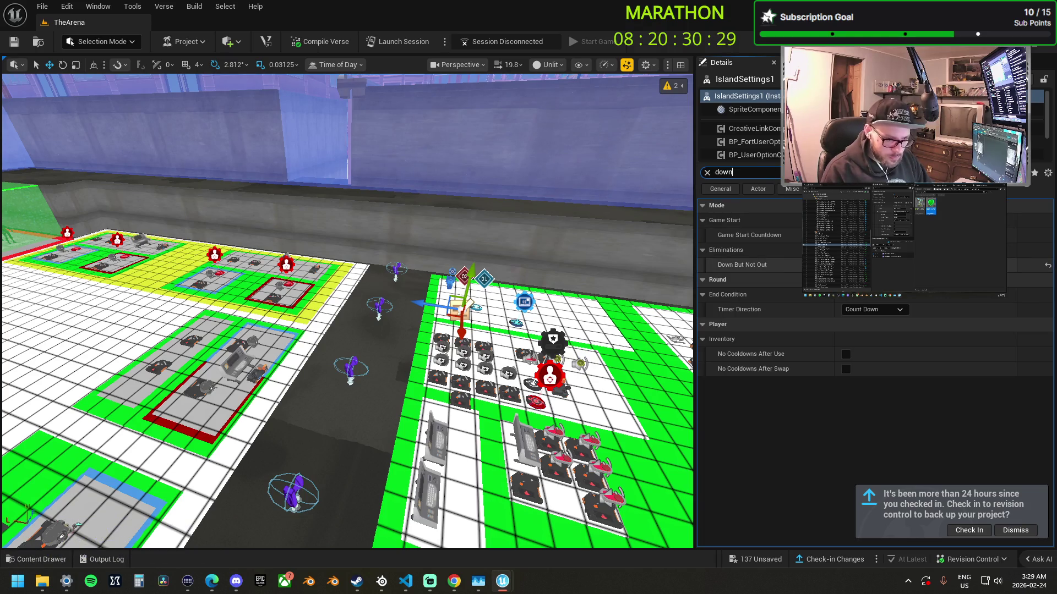
pyautogui.click(461, 295)
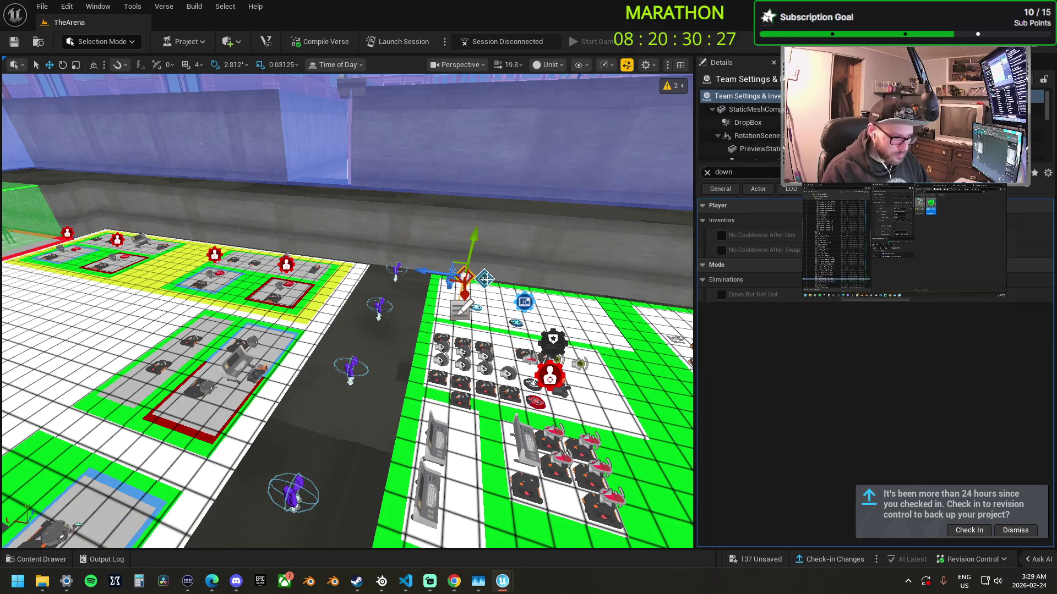
pyautogui.click(487, 281)
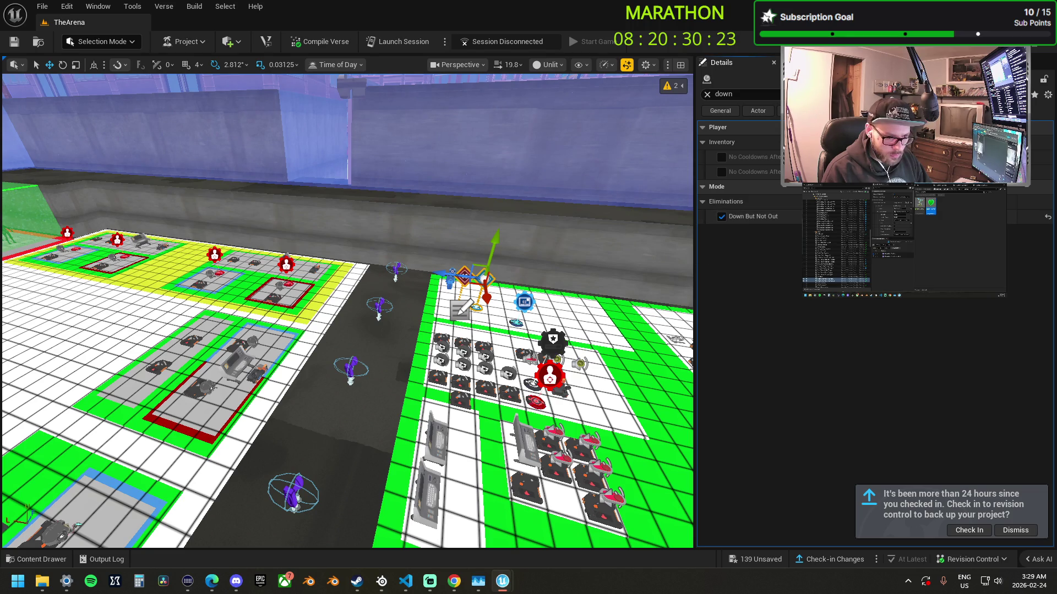
pyautogui.moveTo(588, 280)
pyautogui.mouseDown()
pyautogui.moveTo(556, 297)
pyautogui.moveTo(533, 280)
pyautogui.moveTo(516, 287)
pyautogui.mouseUp()
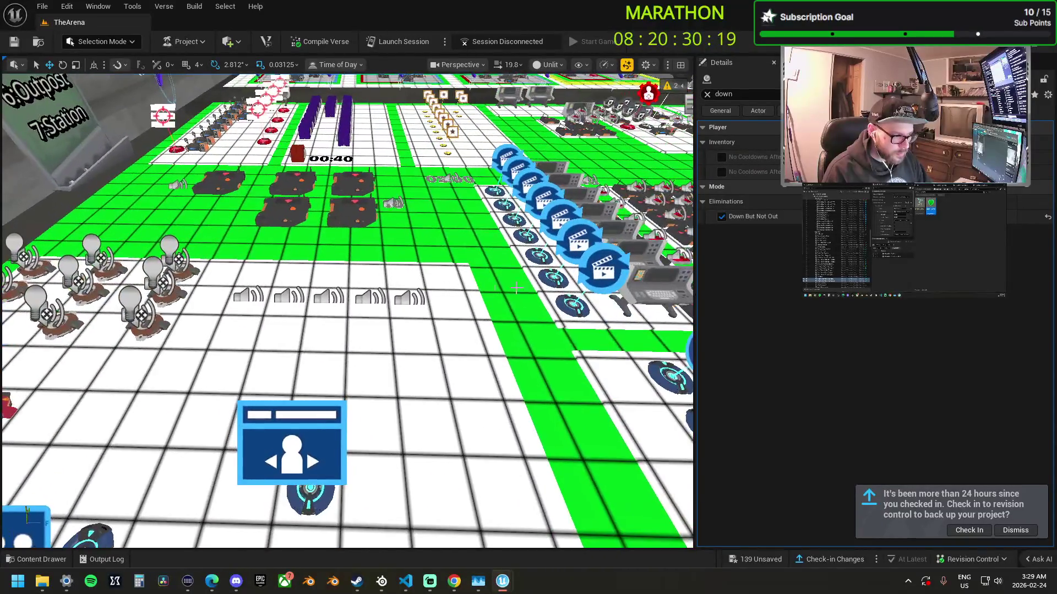
# - Turn on Down But Not Out for all five Class Designer devices in the row
pyautogui.click(402, 295)
pyautogui.keyDown('ctrl'); pyautogui.click(366, 298); pyautogui.keyUp('ctrl')
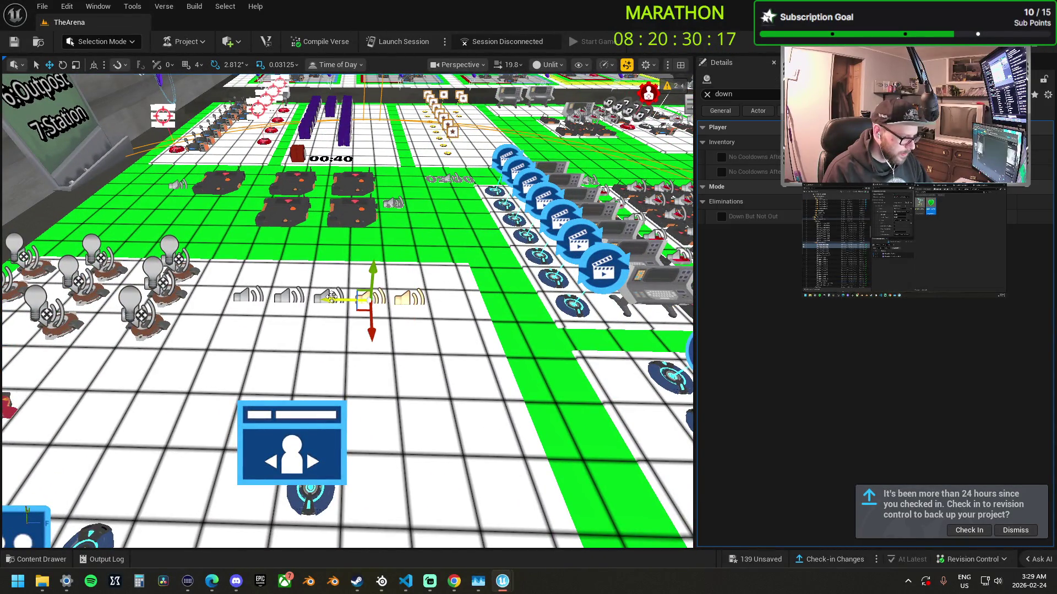
pyautogui.keyDown('ctrl'); pyautogui.click(323, 297); pyautogui.keyUp('ctrl')
pyautogui.keyDown('ctrl'); pyautogui.click(283, 297); pyautogui.keyUp('ctrl')
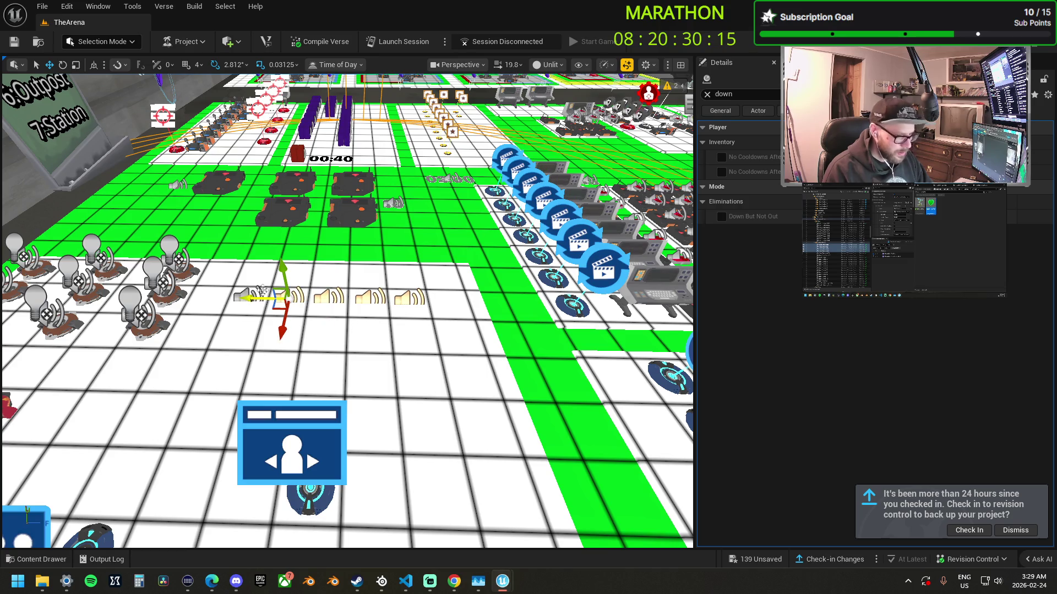
pyautogui.keyDown('ctrl'); pyautogui.click(262, 290); pyautogui.keyUp('ctrl')
pyautogui.click(721, 216)
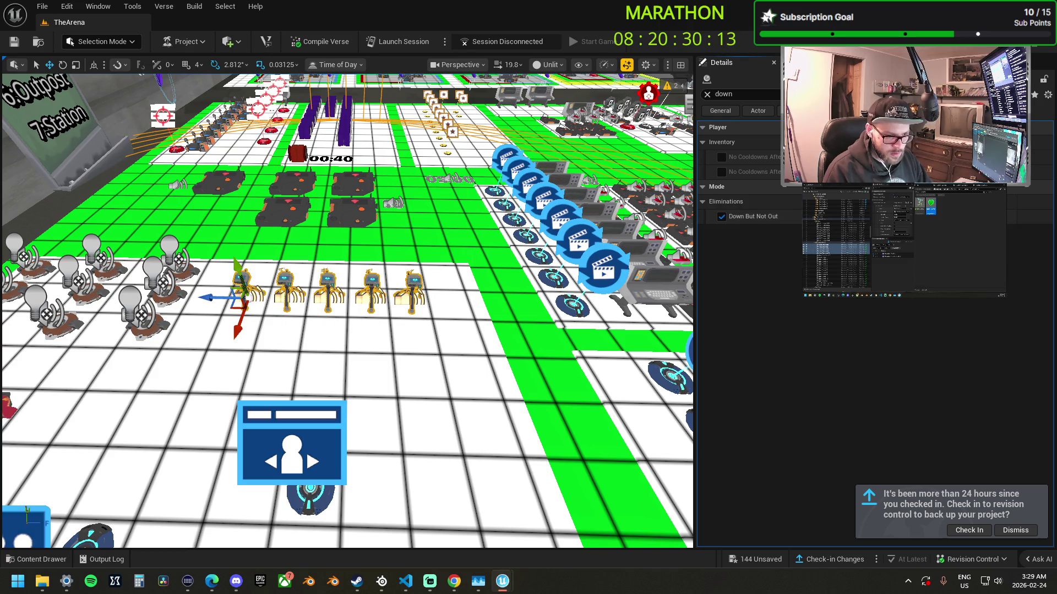
# - Select the IslandSettings1 device to edit its Down But Not Out setting
pyautogui.scroll(-10, 547, 313)
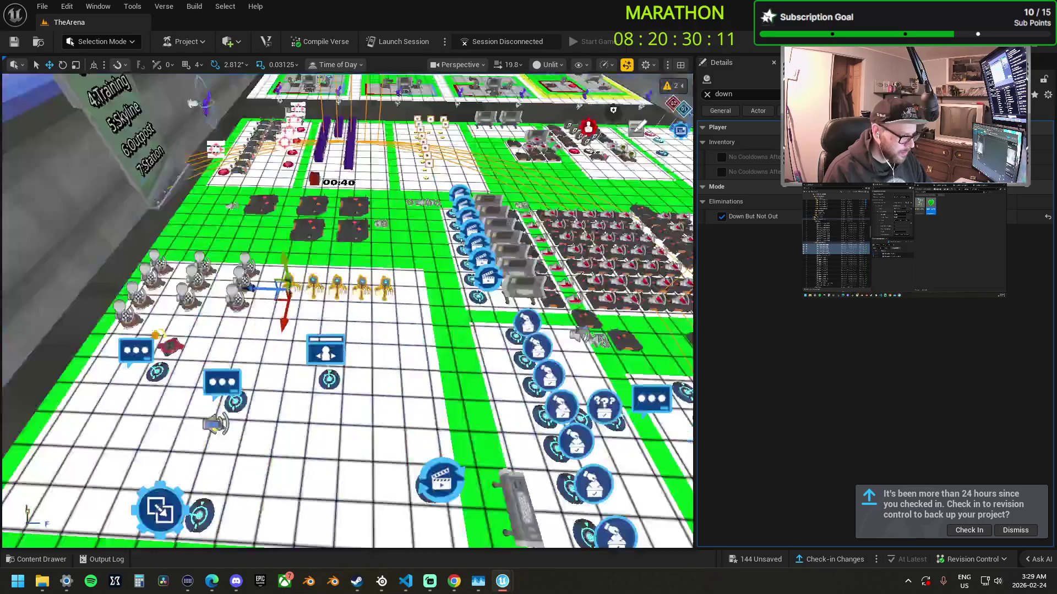
pyautogui.moveTo(547, 313)
pyautogui.mouseDown()
pyautogui.moveTo(538, 262)
pyautogui.moveTo(465, 266)
pyautogui.moveTo(435, 372)
pyautogui.mouseUp()
pyautogui.click(366, 387)
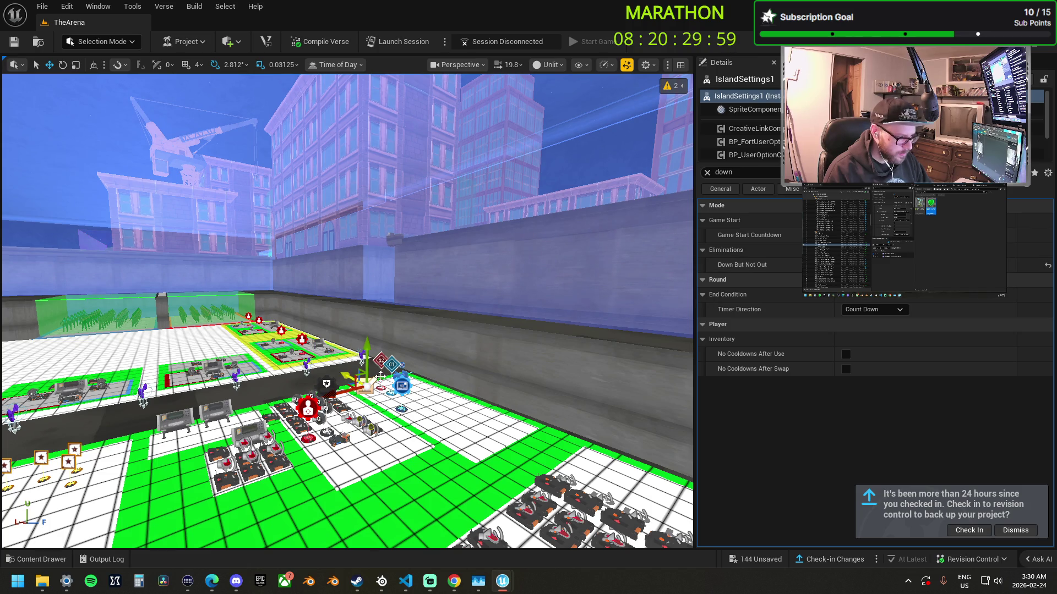
pyautogui.click(380, 358)
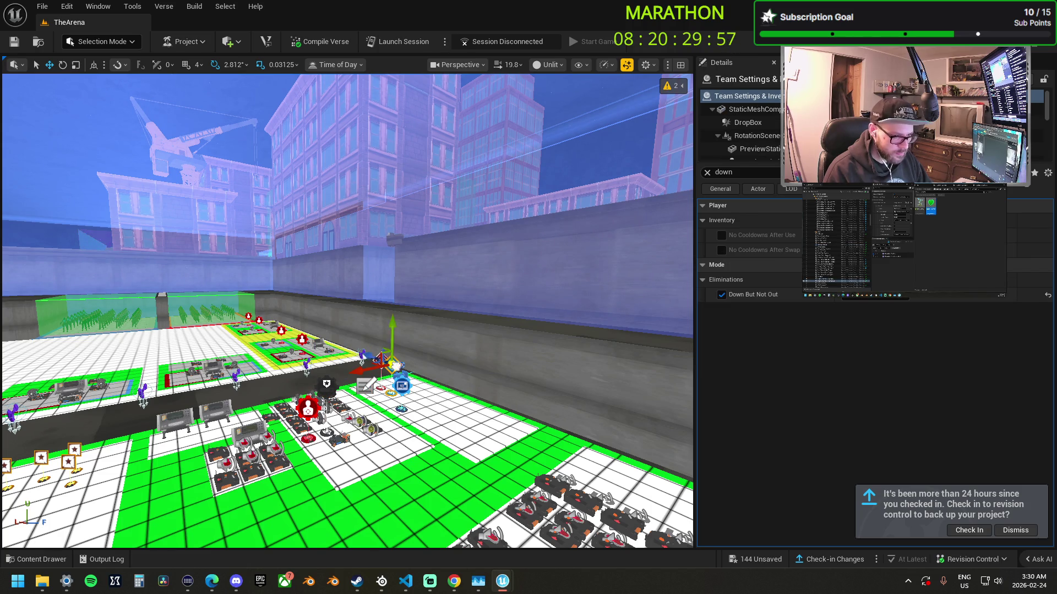
pyautogui.press('w')
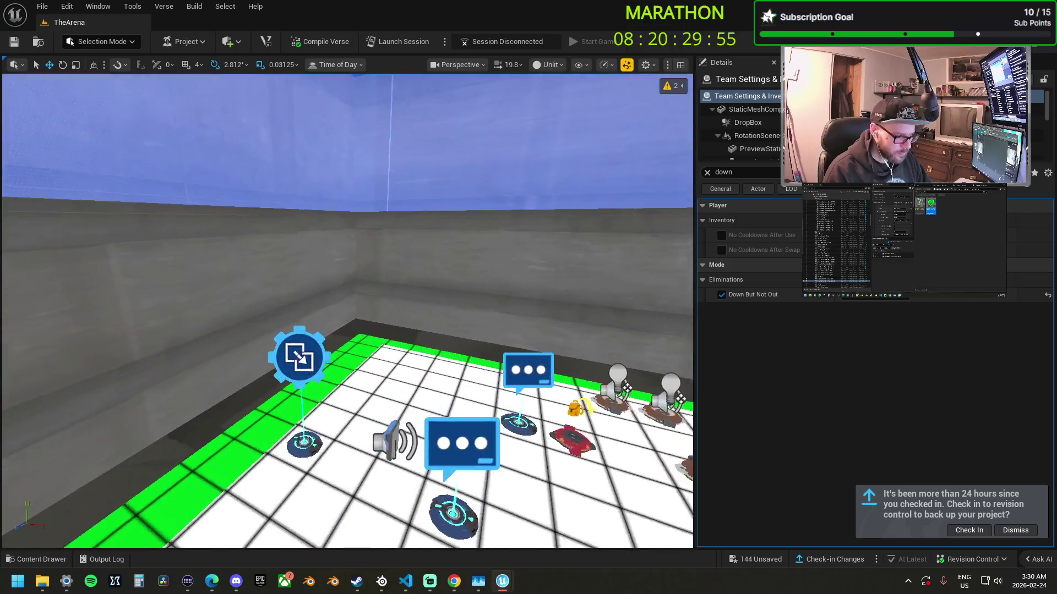
pyautogui.press('s')
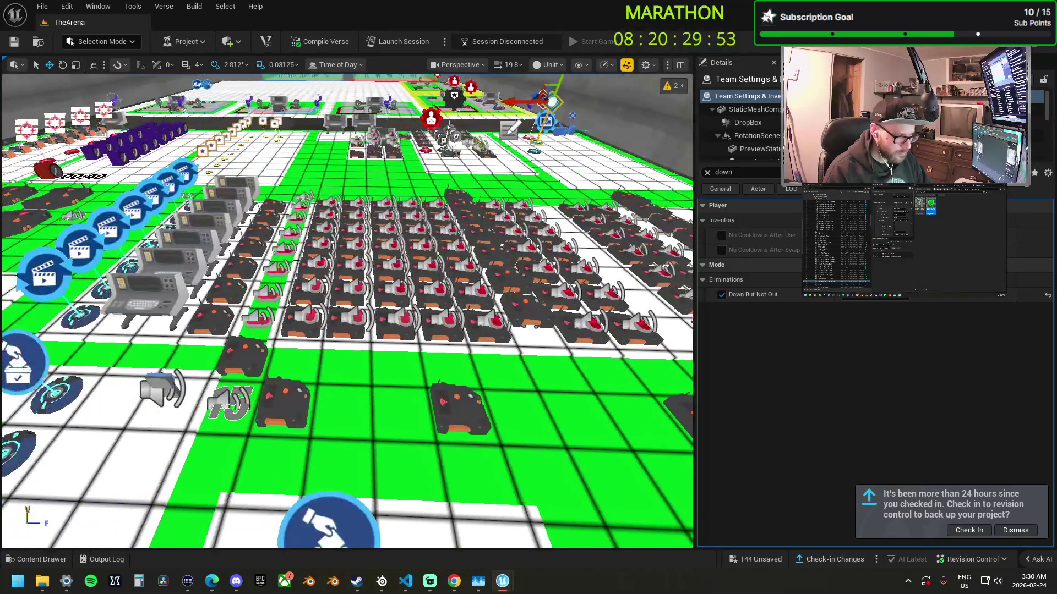
pyautogui.press('w')
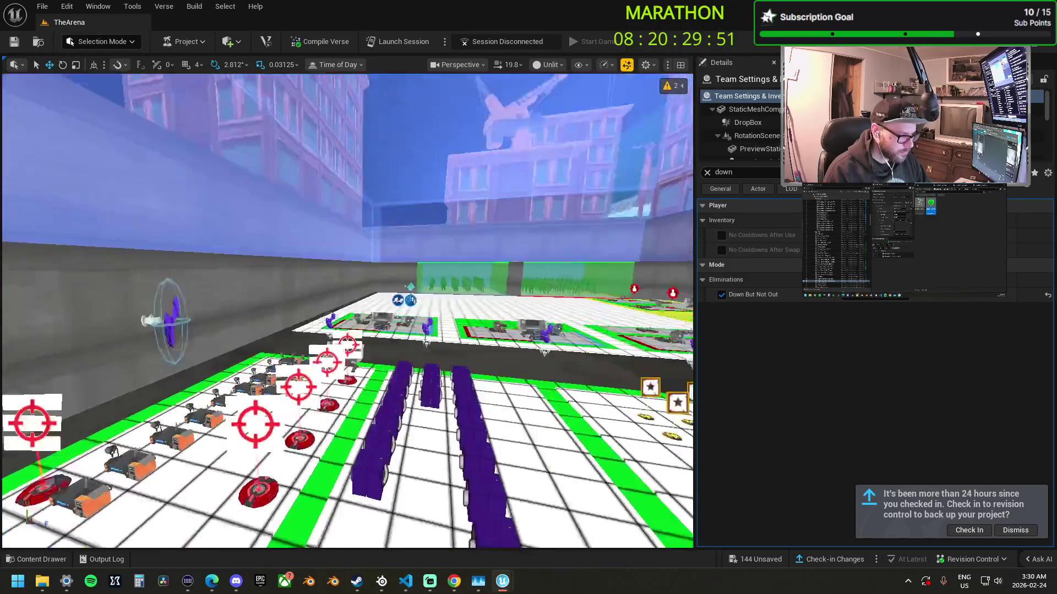
pyautogui.press('s')
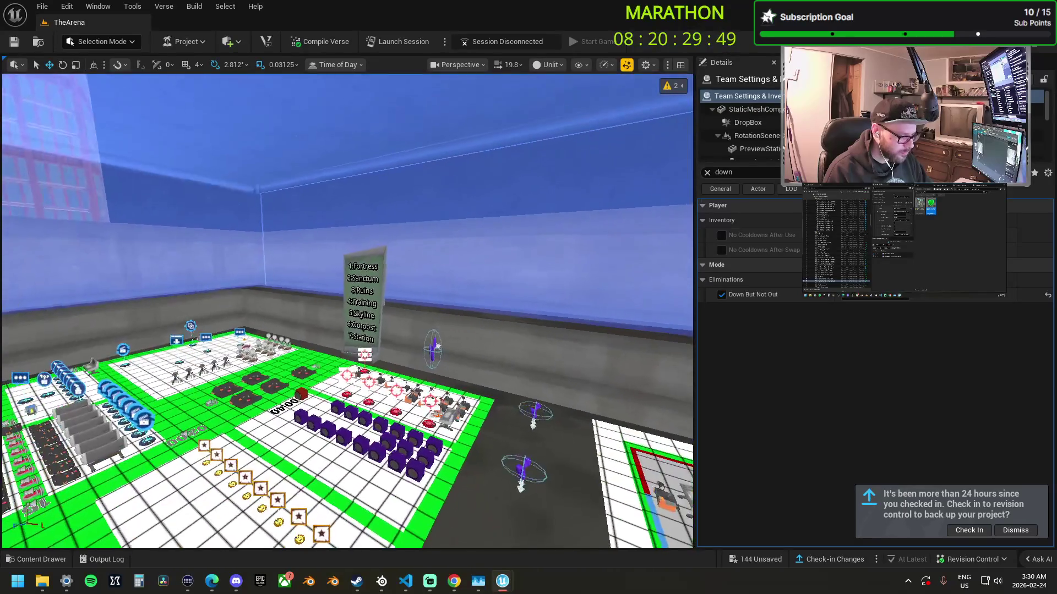
pyautogui.press('w')
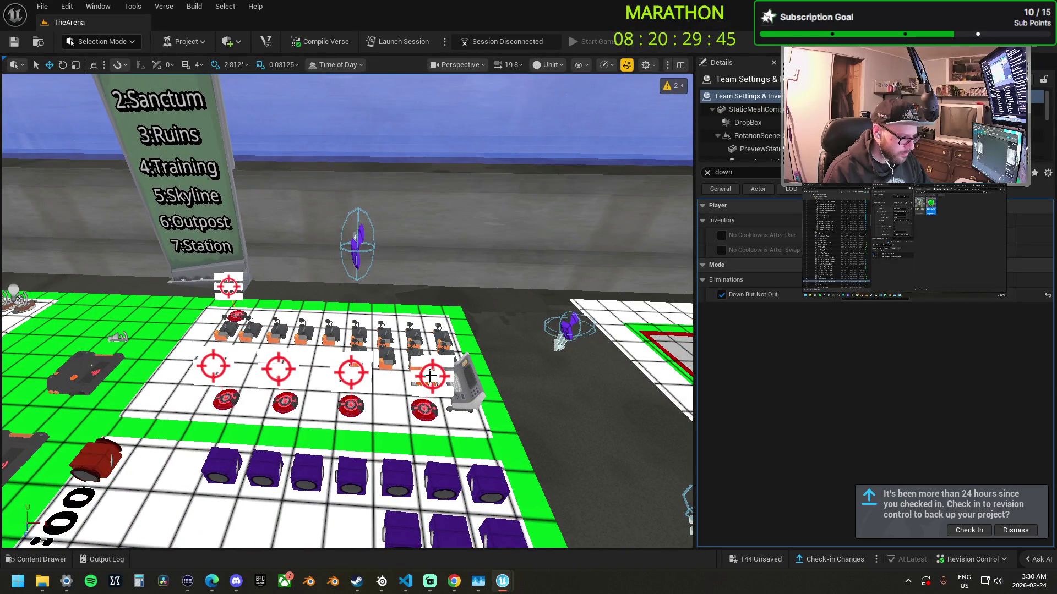
pyautogui.press('s')
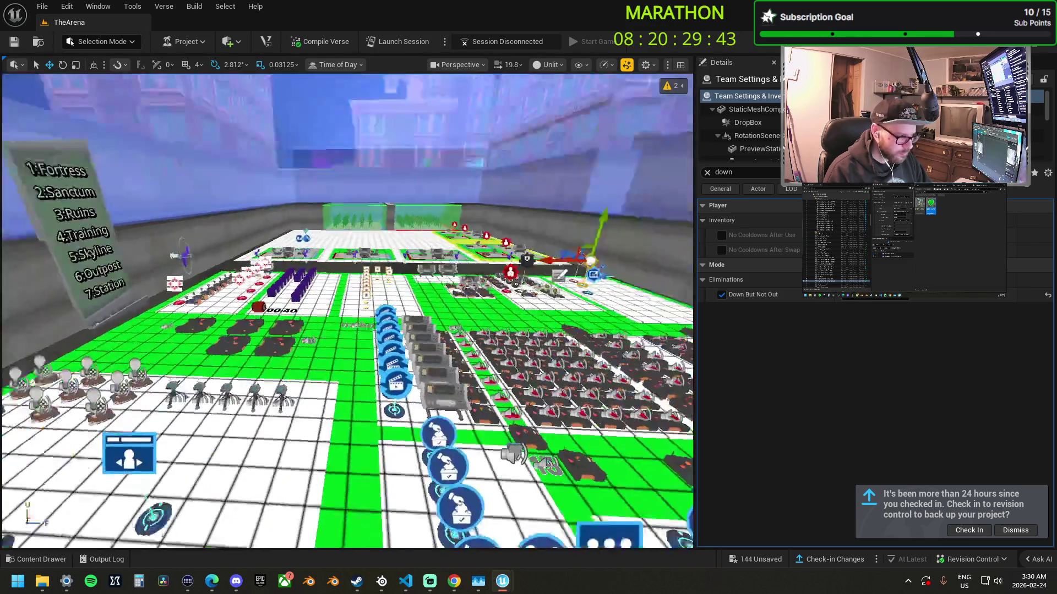
pyautogui.press('w')
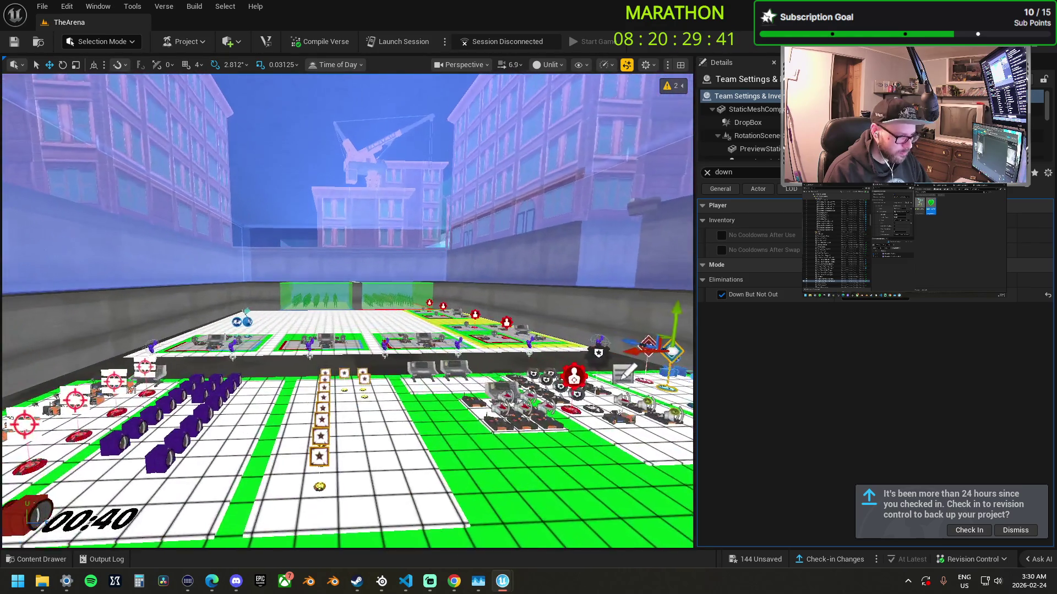
pyautogui.scroll(-3, 347, 310)
pyautogui.press('s')
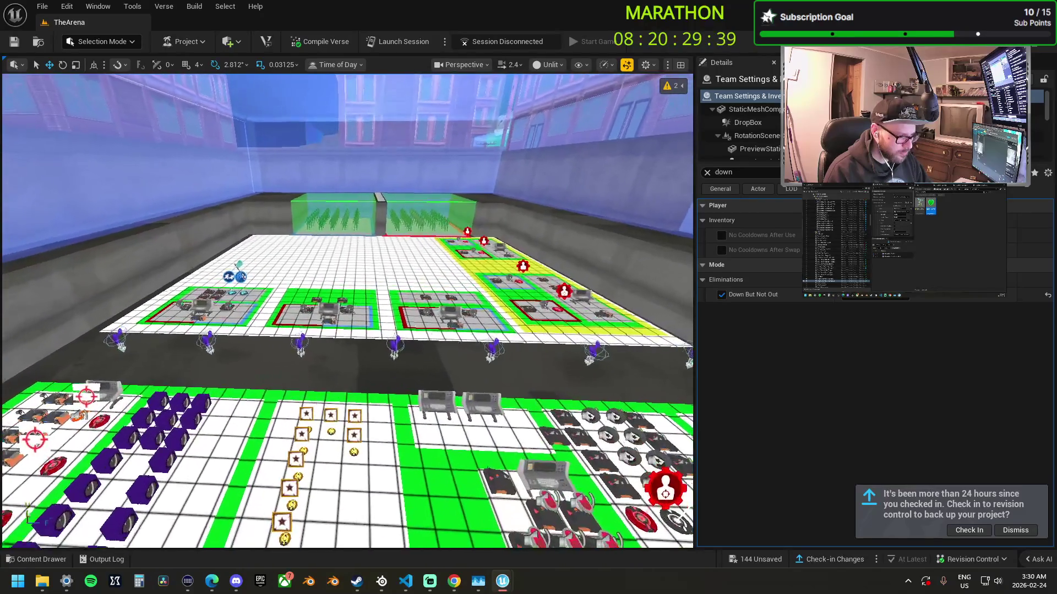
pyautogui.scroll(-3, 347, 310)
pyautogui.click(759, 559)
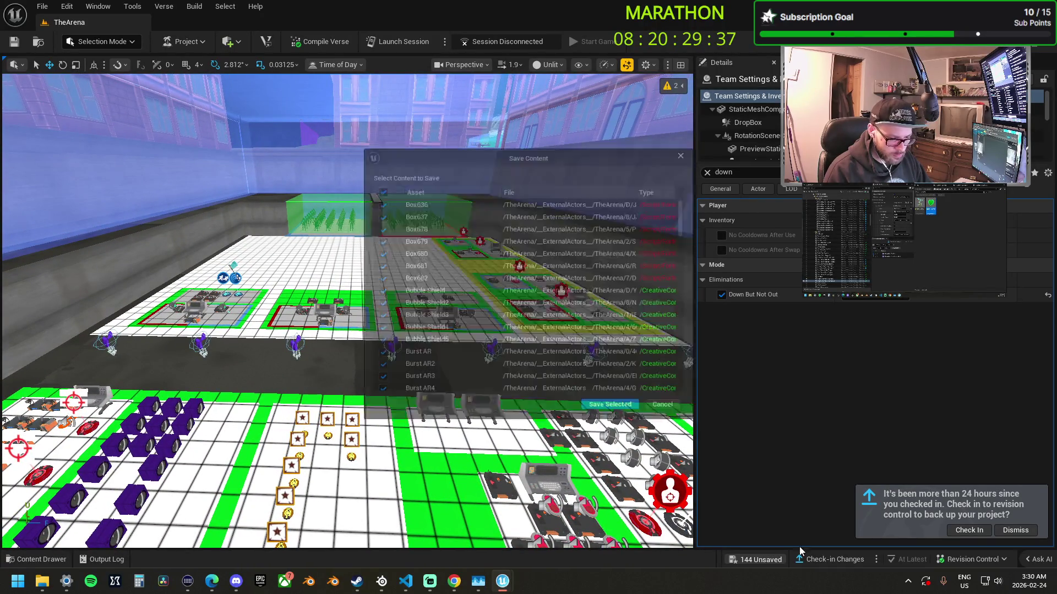
# - Save all 144 unsaved level changes via Save Selected
pyautogui.click(608, 417)
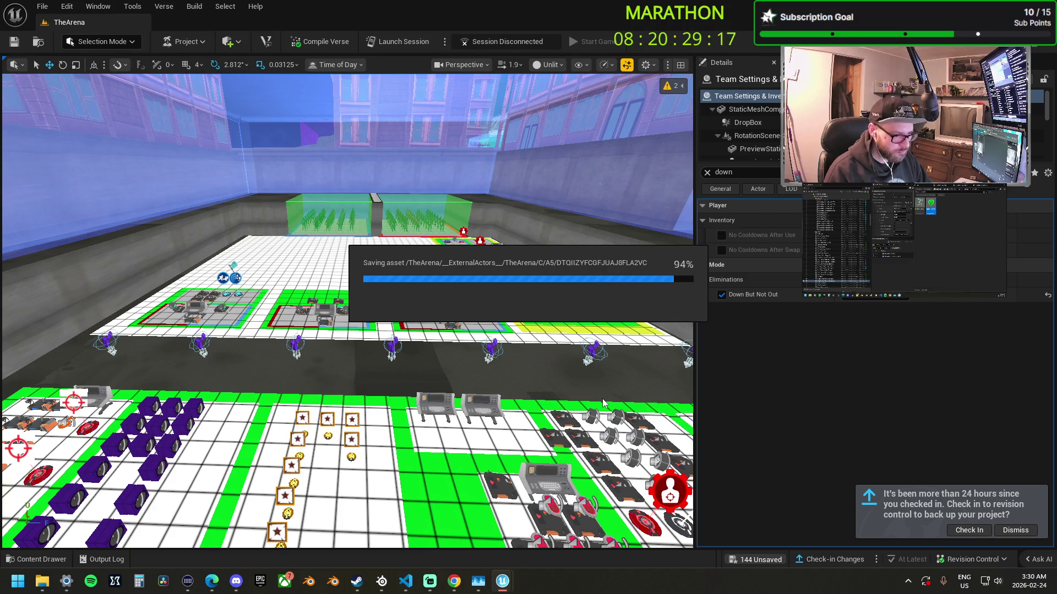
pyautogui.click(718, 172)
# - Filter Details by 'sprint' and adjust the Team Settings device's Sprinting Energy Cost
pyautogui.write('sp')
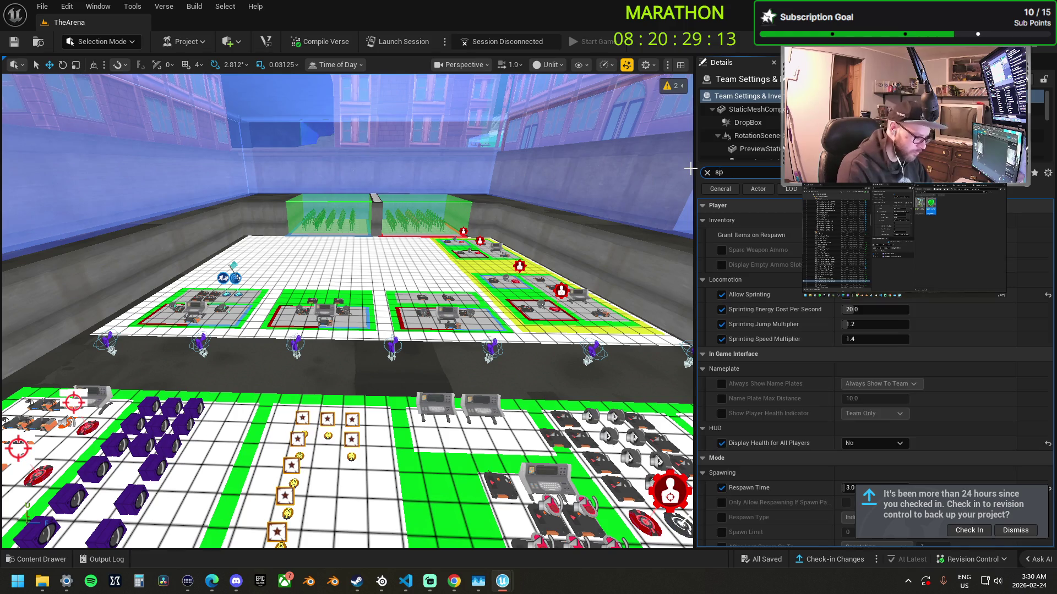
pyautogui.write('rint')
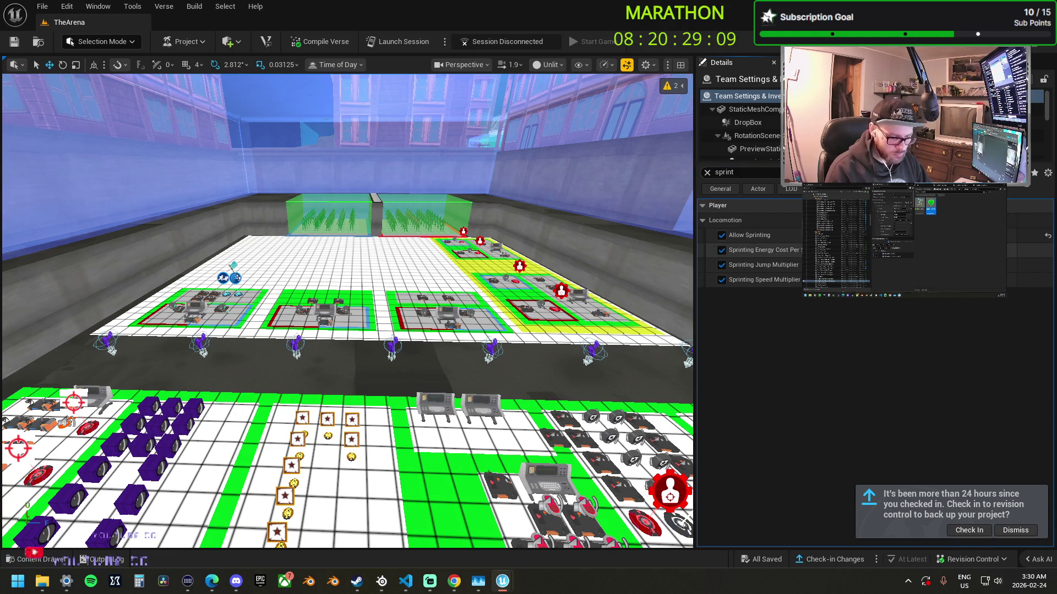
pyautogui.press('Return')
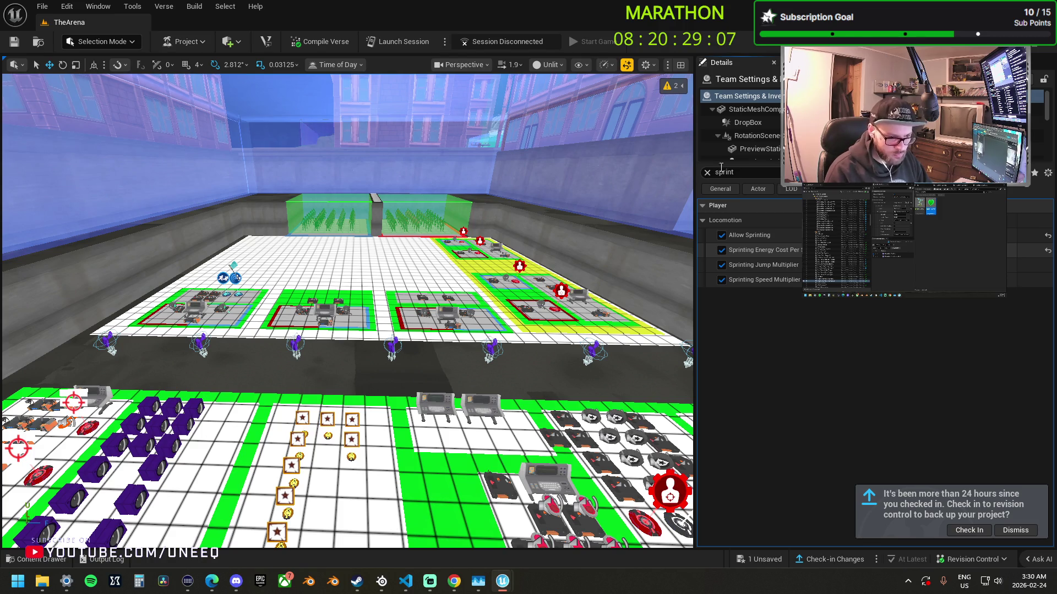
pyautogui.press('f')
pyautogui.hotkey('ctrl', 'z')
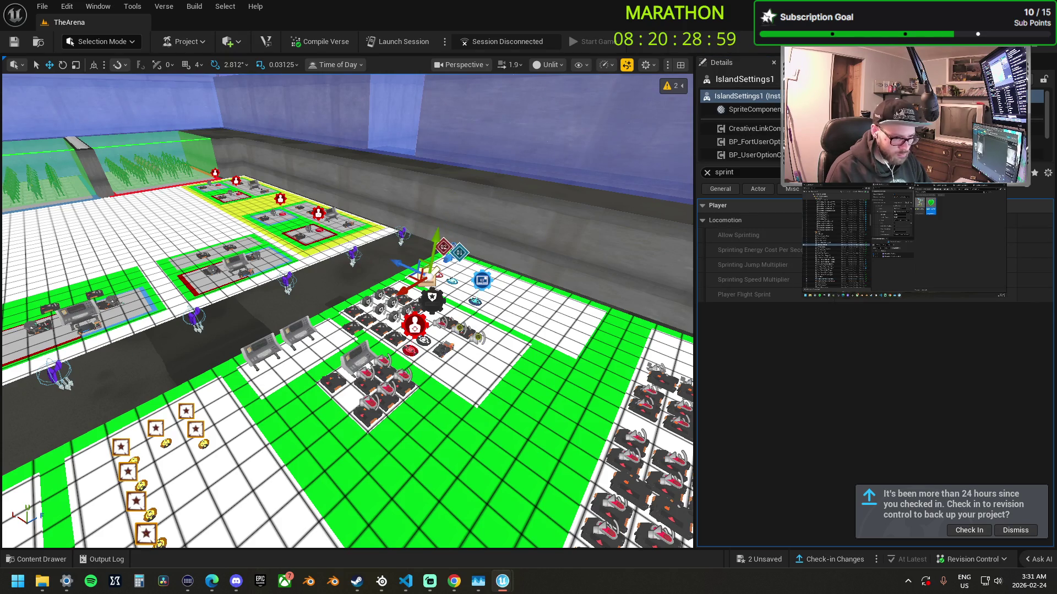
# - Select the first two Class Designer devices in the row to edit their sprint settings
pyautogui.press('f')
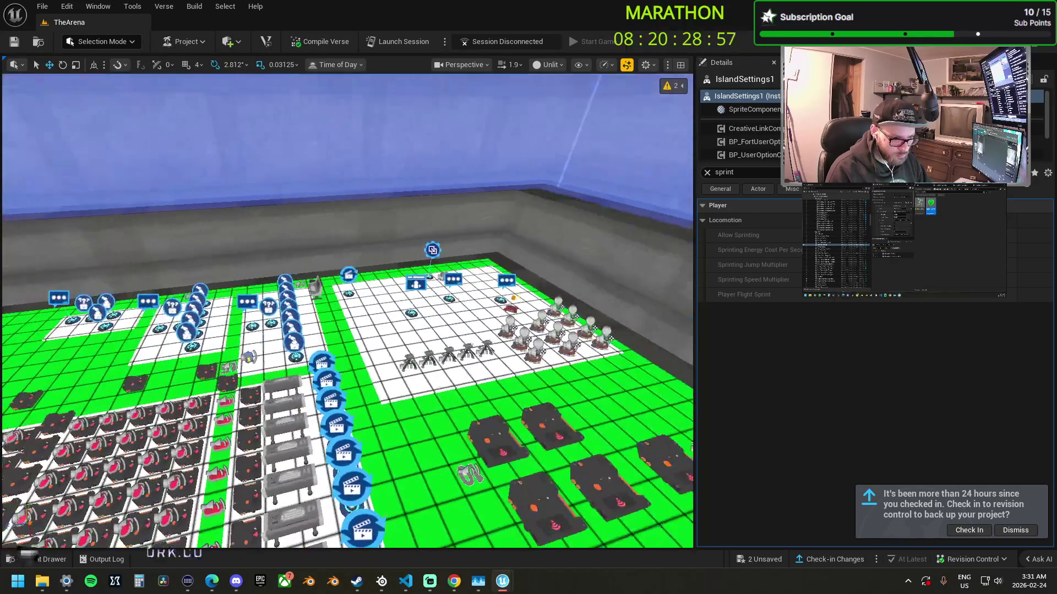
pyautogui.scroll(5, 466, 271)
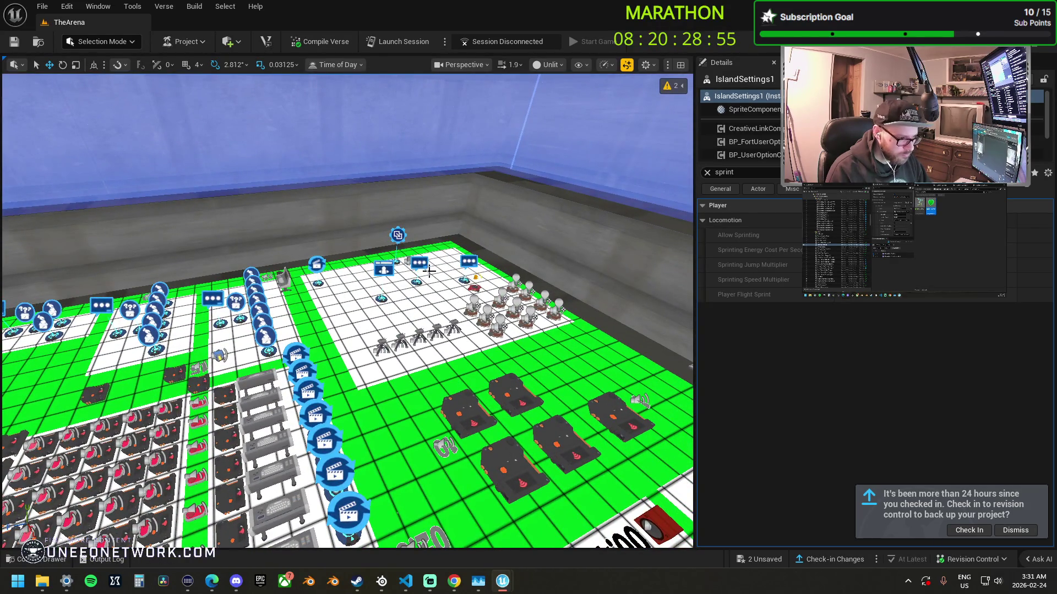
pyautogui.click(438, 329)
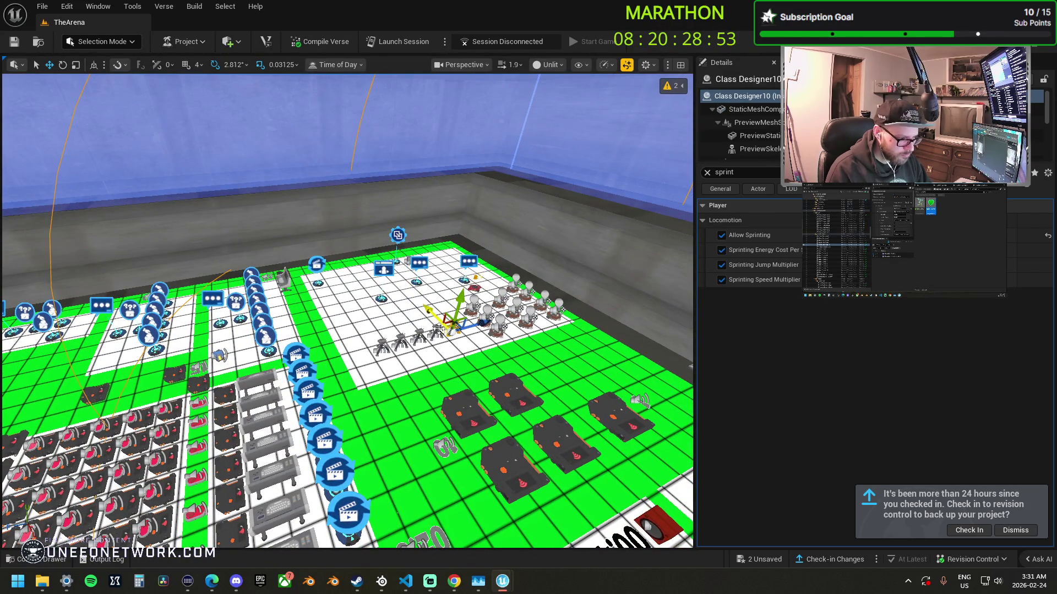
pyautogui.click(421, 329)
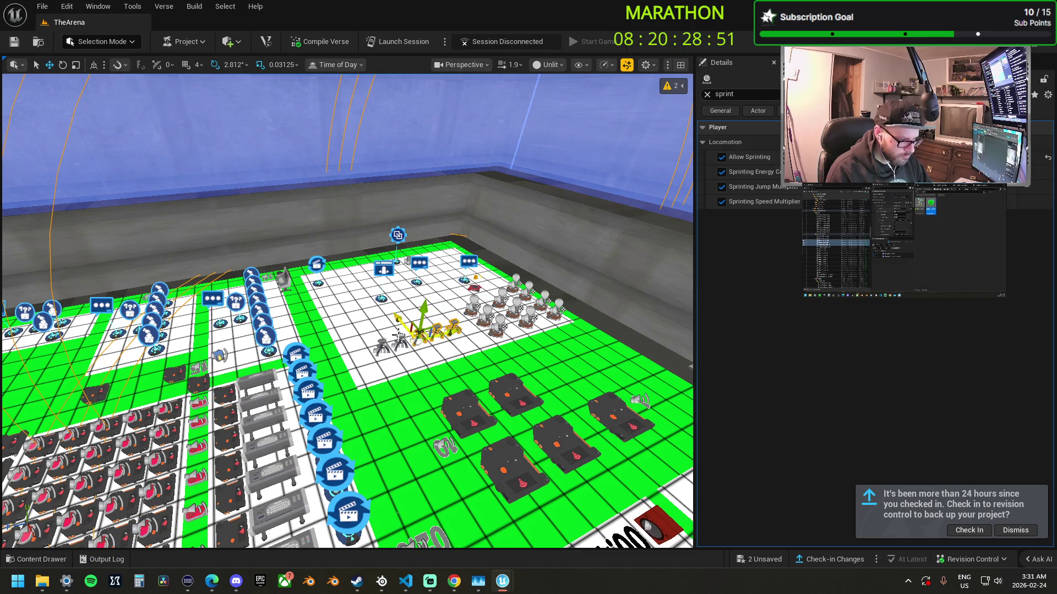
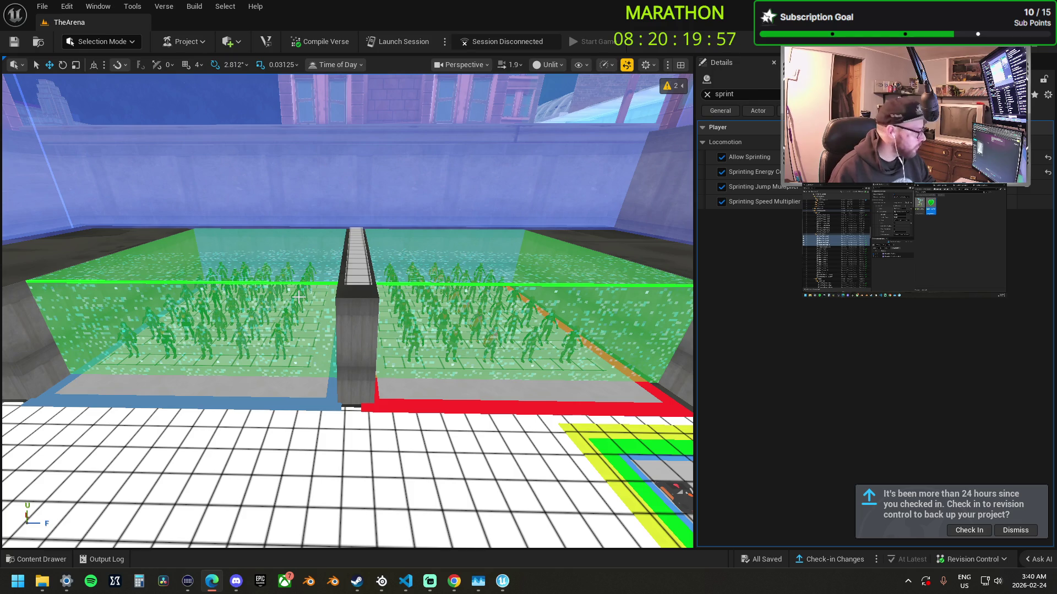
# - Clear the Details filter and check in the pending changes with the description 'sandbox'
pyautogui.click(707, 94)
pyautogui.click(968, 529)
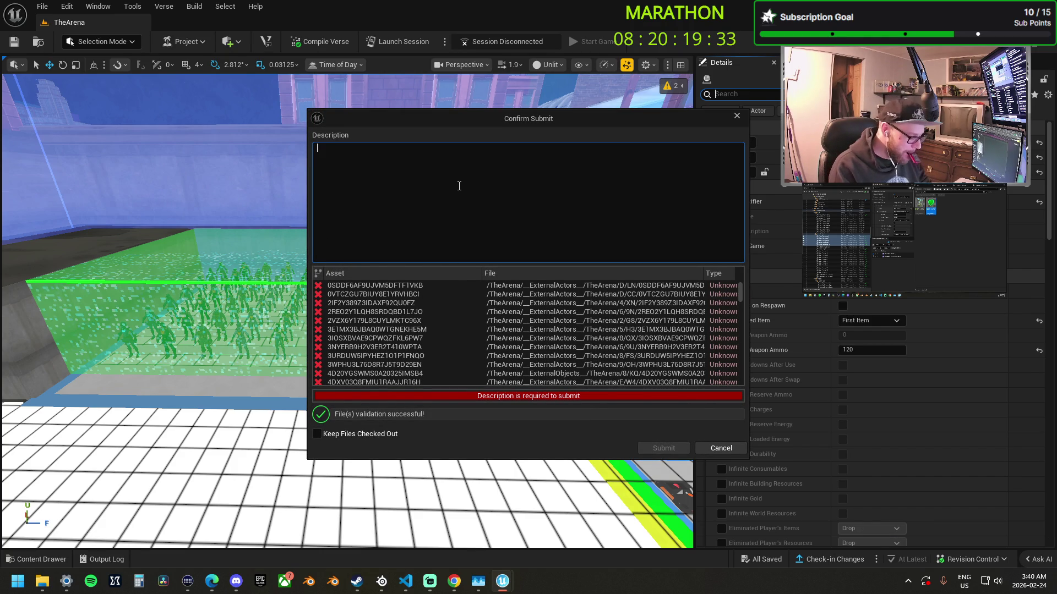
pyautogui.write('sandbox')
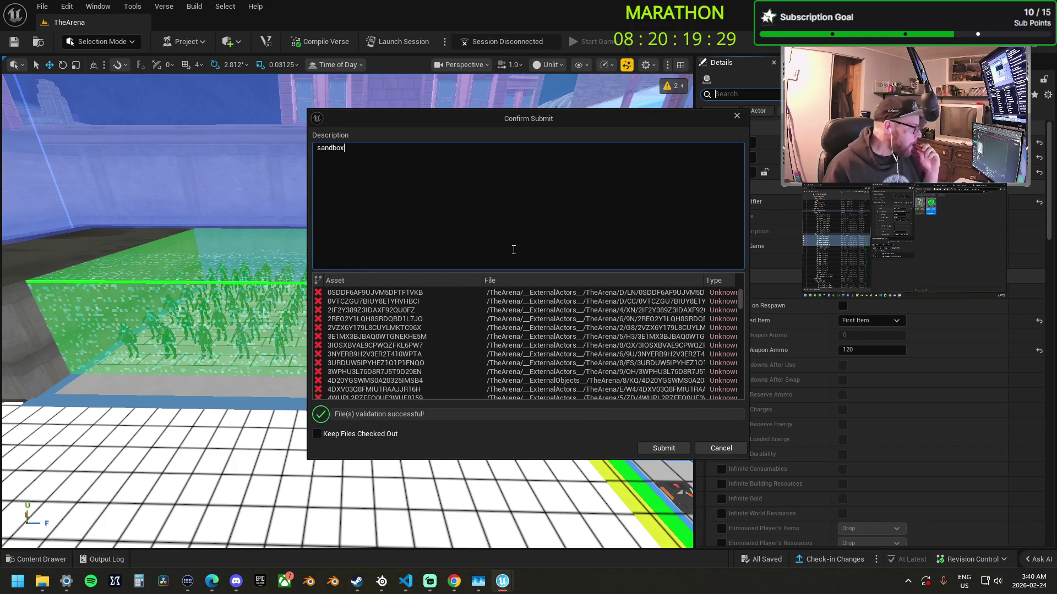
pyautogui.click(667, 449)
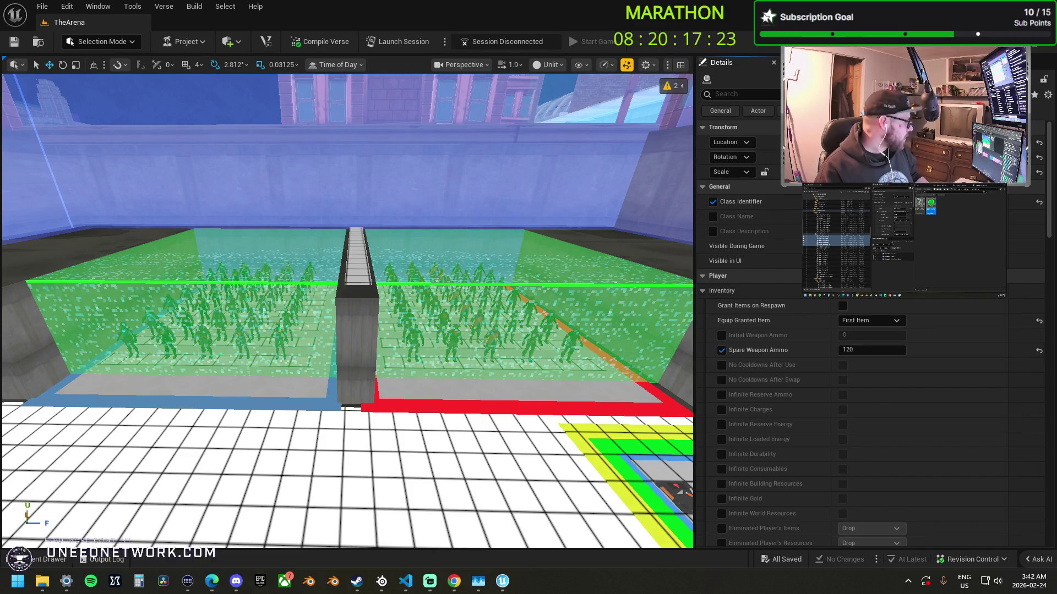
pyautogui.press('super+d')
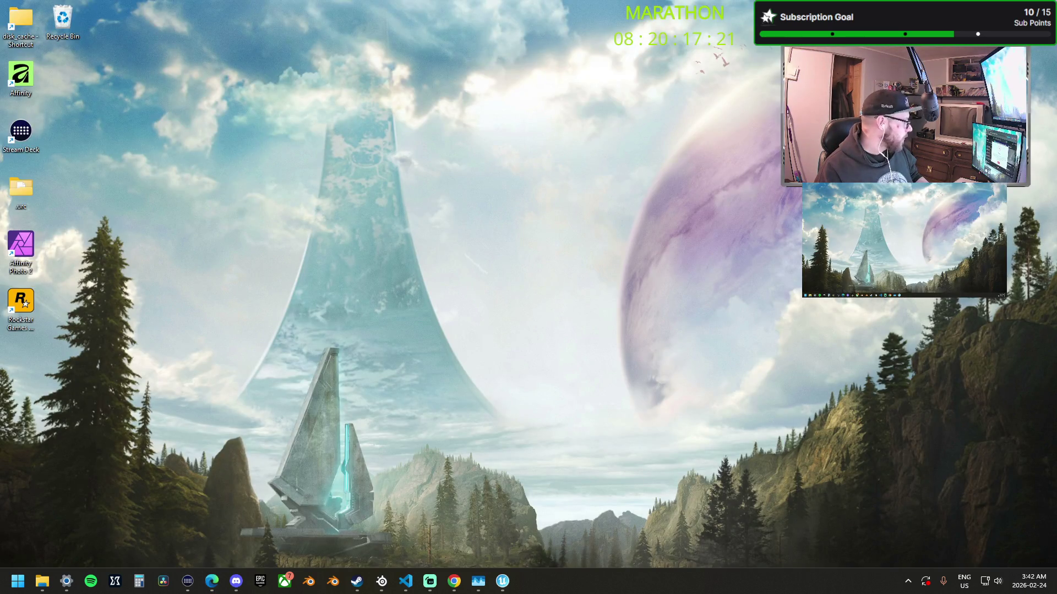
pyautogui.press('super+d')
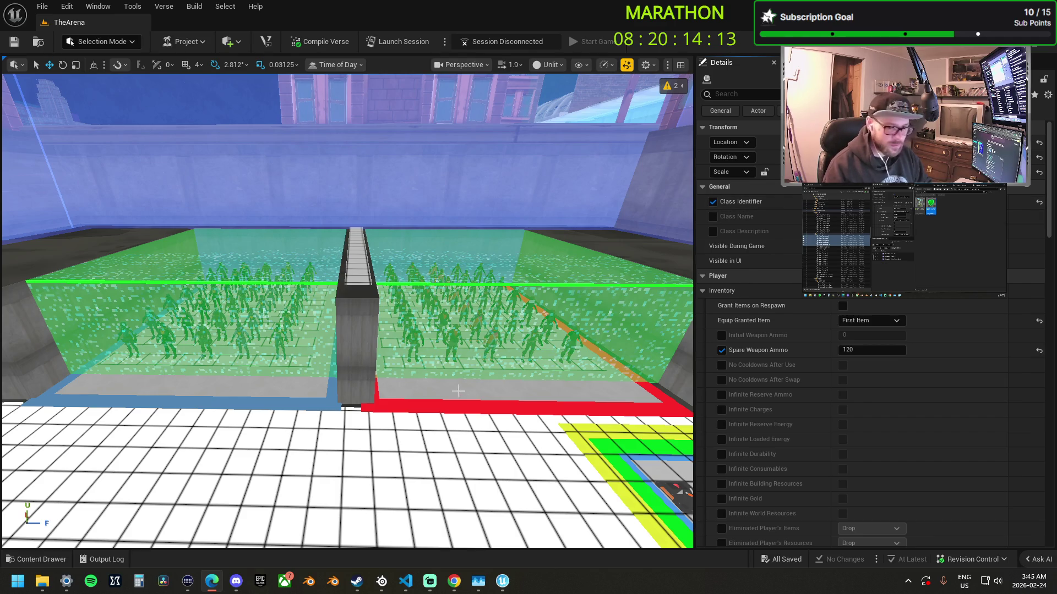
# - Select the arena floor piece and show the Verse Explorer panel
pyautogui.scroll(-3, 429, 331)
pyautogui.click(437, 370)
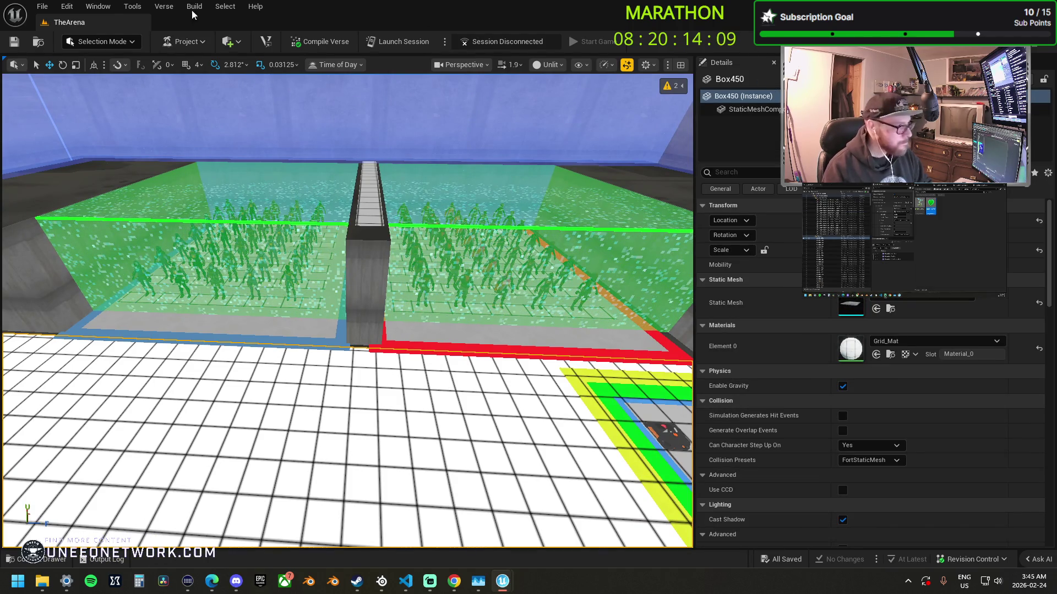
pyautogui.click(163, 8)
pyautogui.click(202, 72)
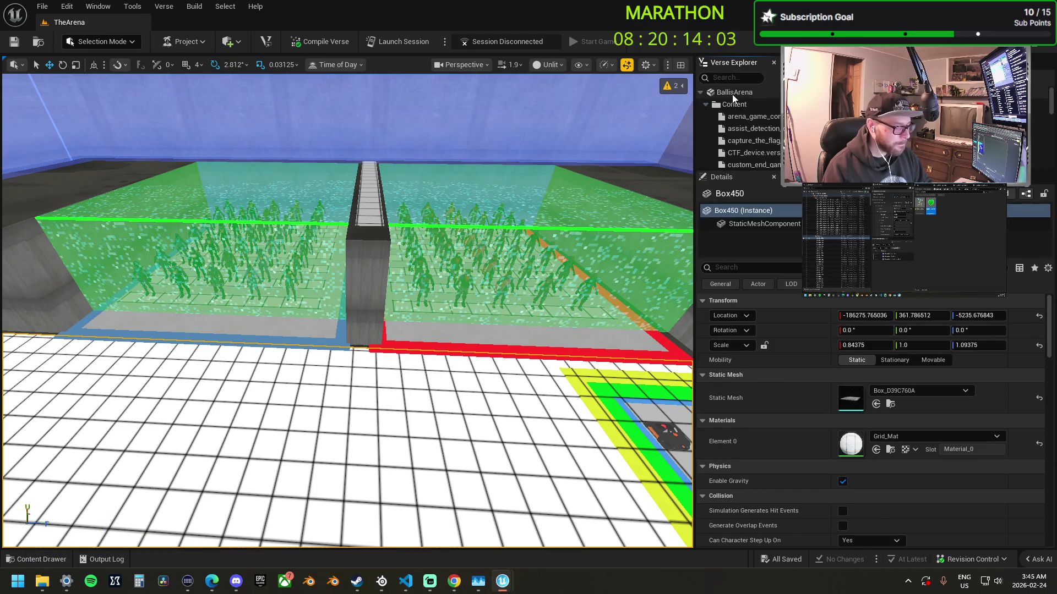
# - Create an empty Verse file named npc_manager_device in Content and open it in the code editor
pyautogui.rightClick(737, 109)
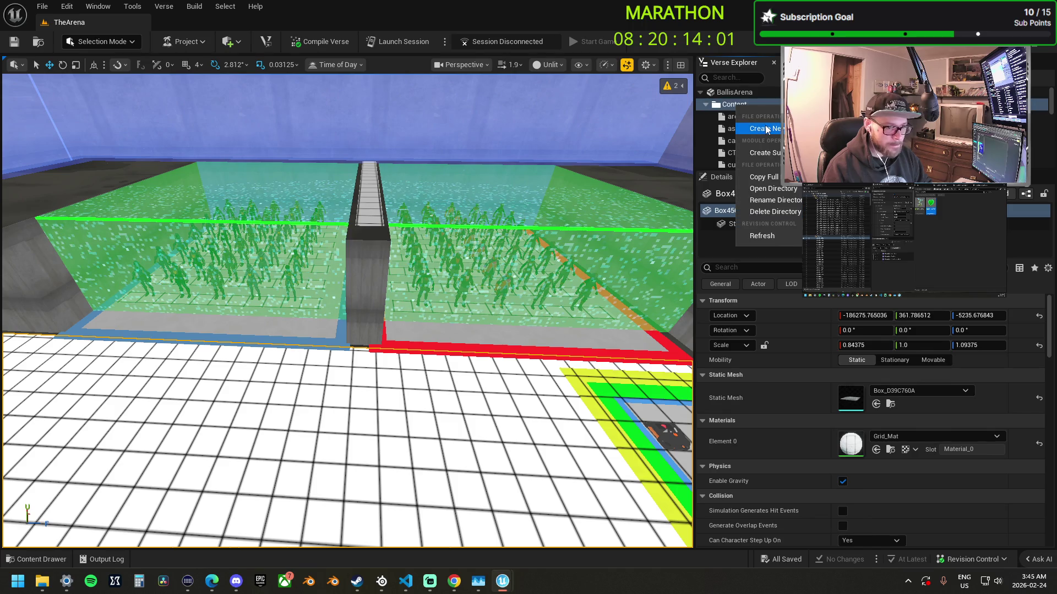
pyautogui.click(742, 128)
pyautogui.write('npc_manager_device')
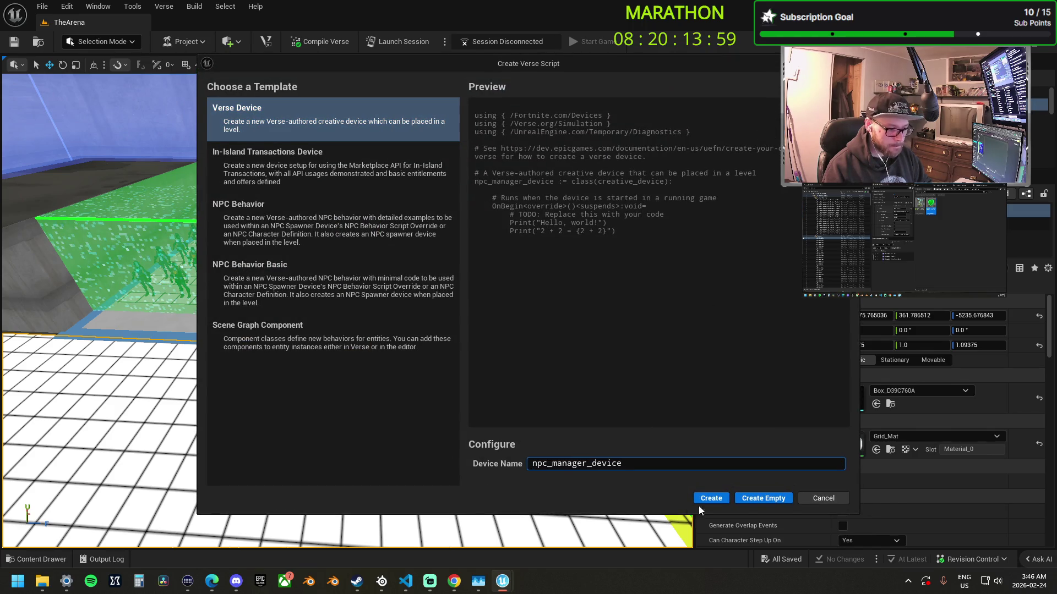
pyautogui.click(751, 499)
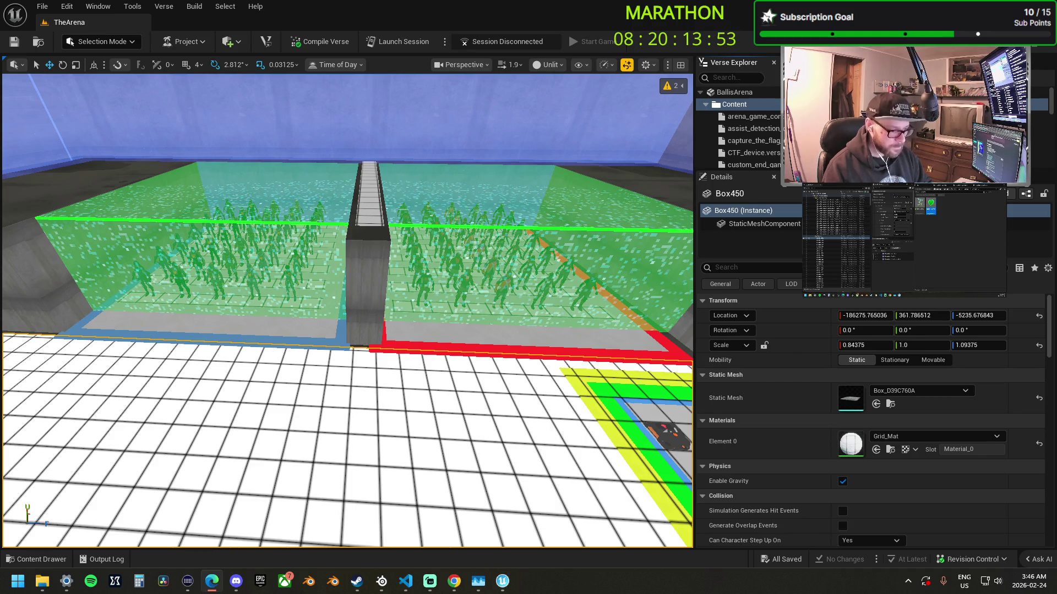
pyautogui.click(406, 581)
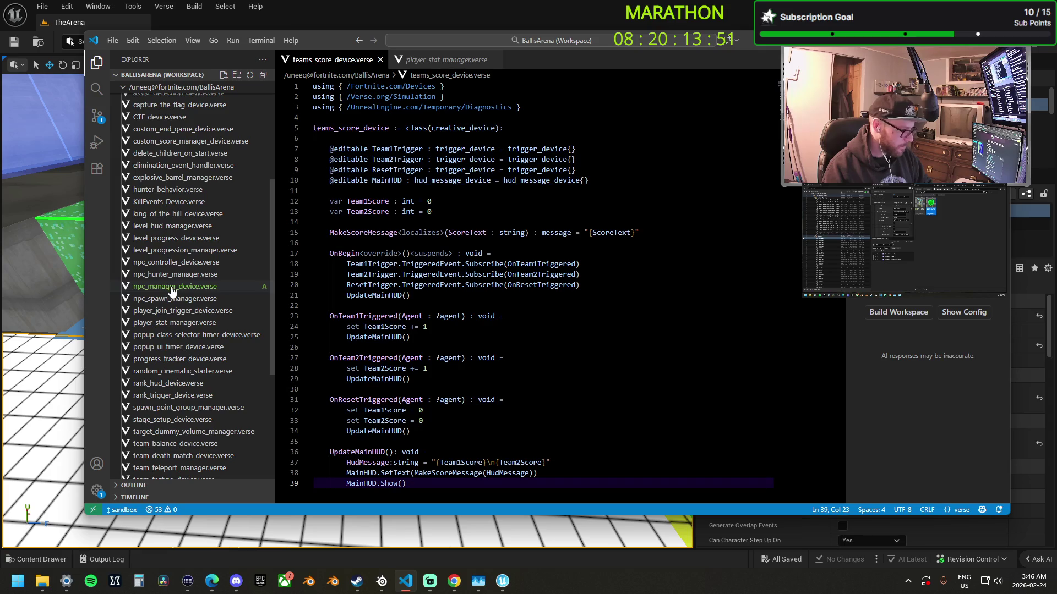
# - Replace npc_manager_device.verse's contents with the pasted npc manager code, then return to UEFN
pyautogui.click(172, 290)
pyautogui.hotkey('ctrl', 'a')
pyautogui.hotkey('ctrl', 'v')
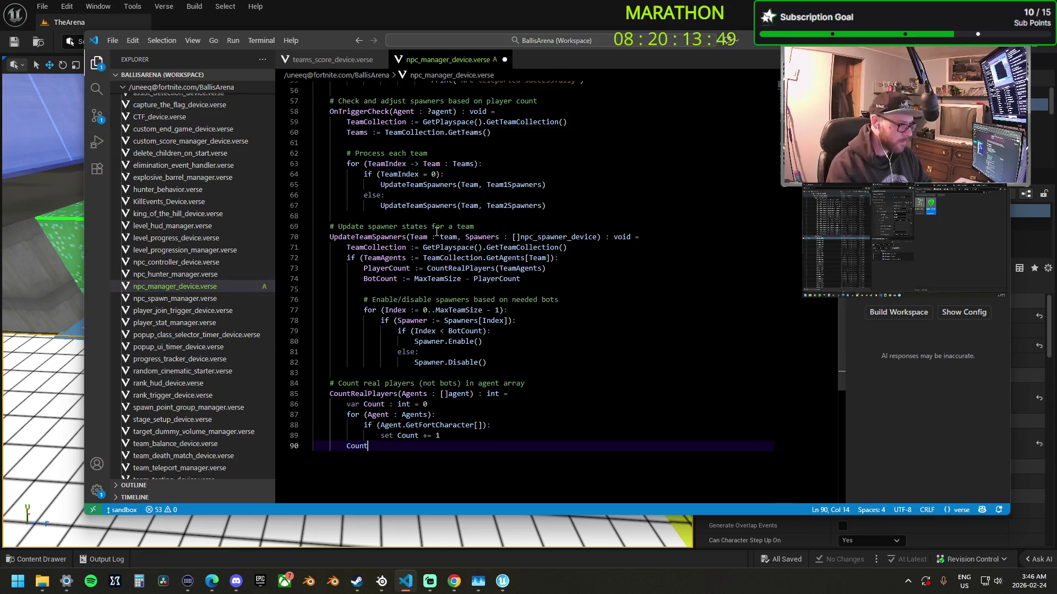
pyautogui.scroll(15, 535, 240)
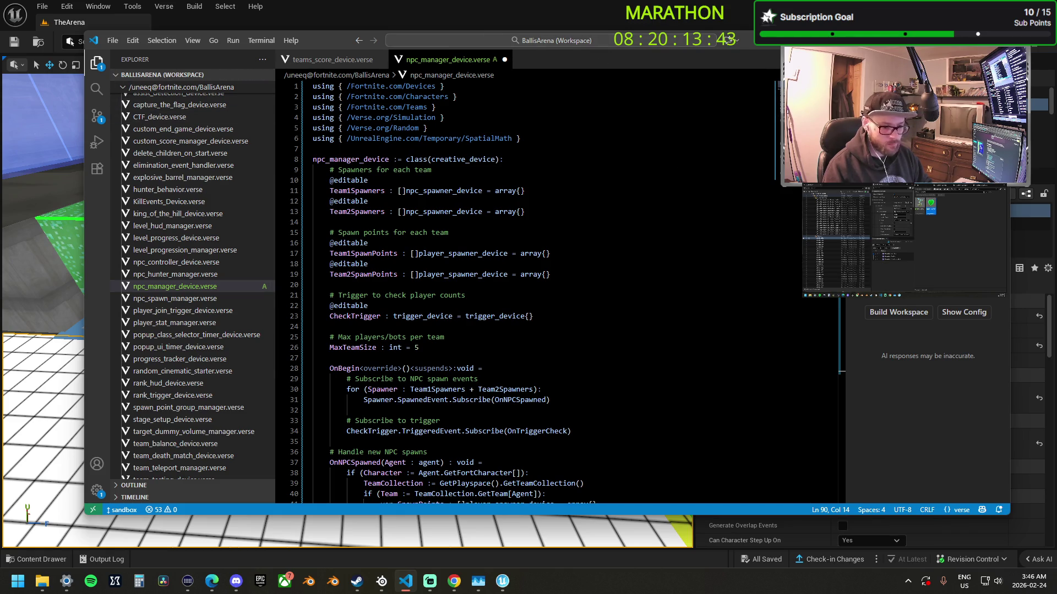
pyautogui.click(70, 41)
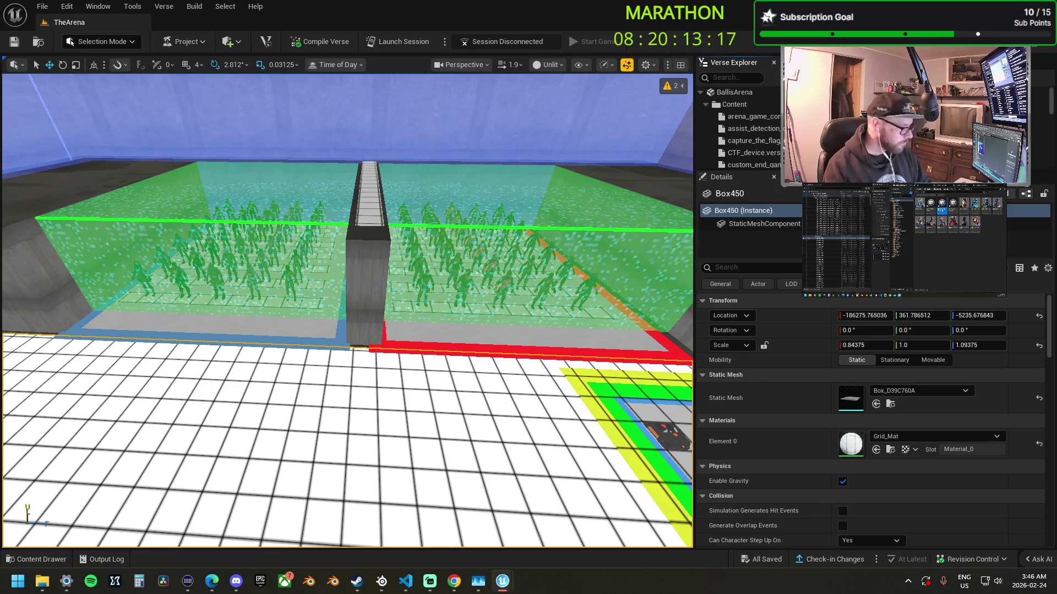
# - Drop an npc_manager_device onto the central divider wall and fly the view above it
pyautogui.moveTo(618, 213)
pyautogui.mouseDown()
pyautogui.moveTo(380, 130)
pyautogui.moveTo(363, 210)
pyautogui.moveTo(380, 196)
pyautogui.mouseUp()
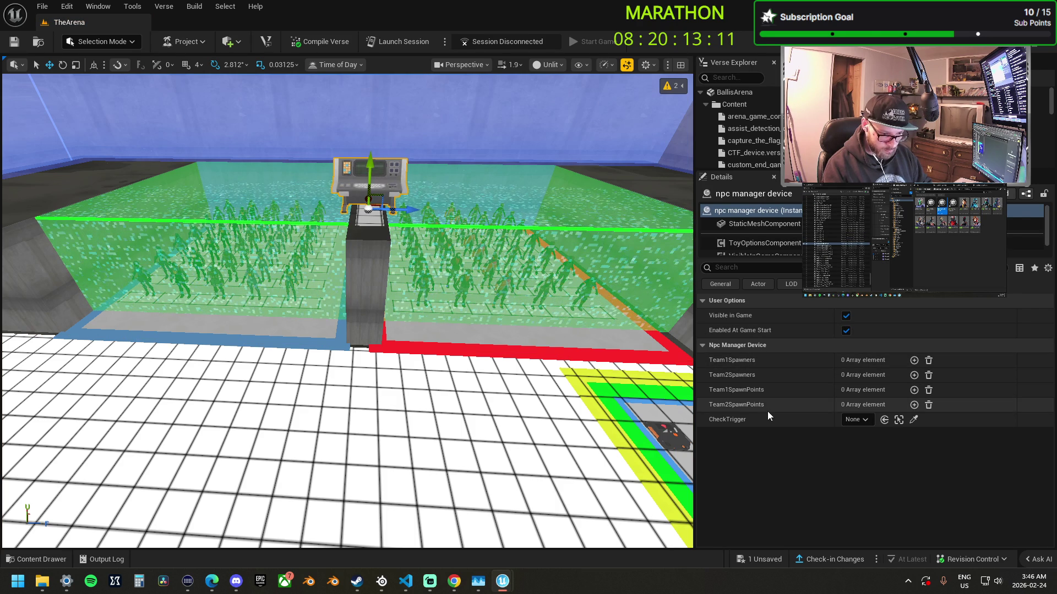
pyautogui.moveTo(525, 396)
pyautogui.mouseDown()
pyautogui.moveTo(578, 407)
pyautogui.moveTo(605, 446)
pyautogui.moveTo(425, 306)
pyautogui.mouseUp()
# - Select Trigger_JIP_Tracker_Check and Alt-drag a duplicate of it to the left
pyautogui.click(425, 306)
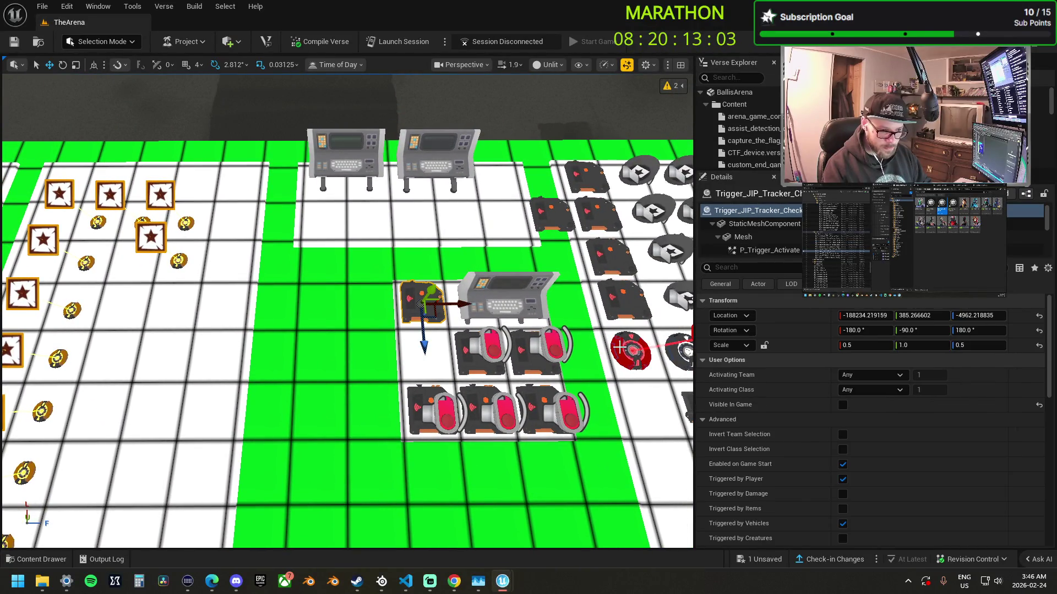
pyautogui.scroll(-8, 800, 366)
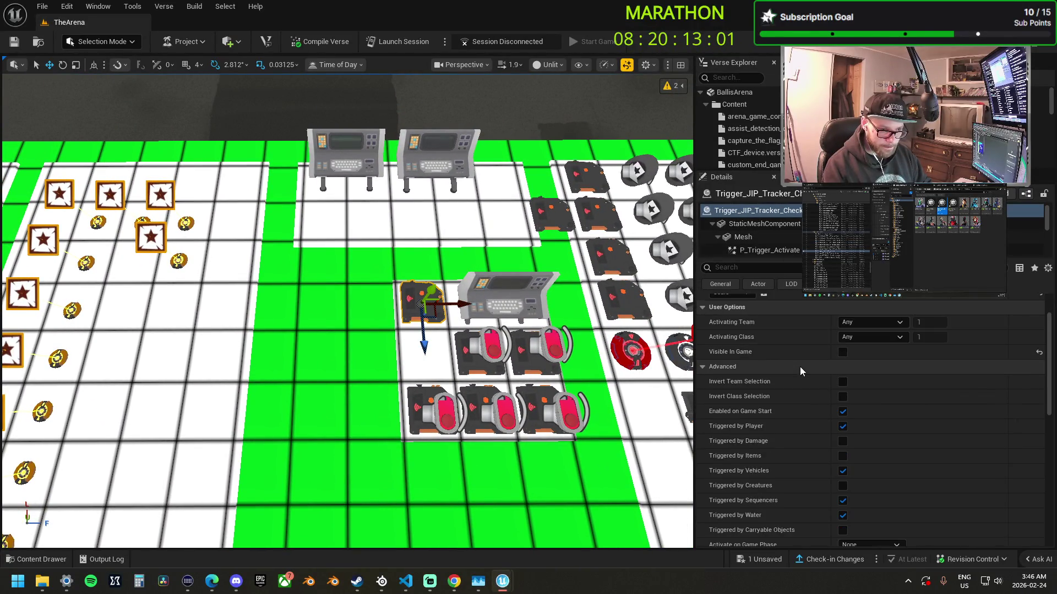
pyautogui.scroll(-4, 798, 370)
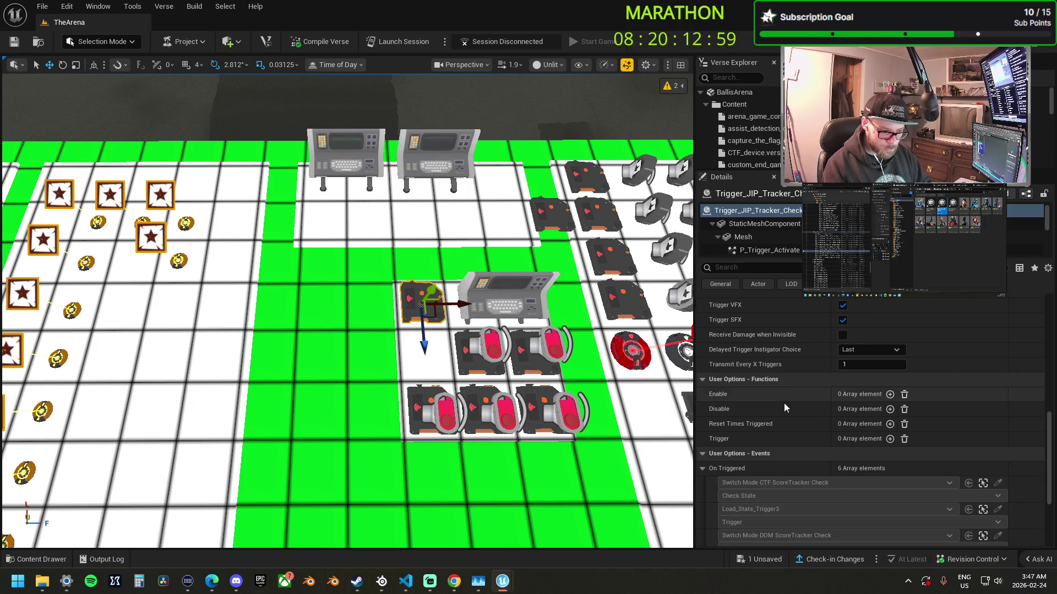
pyautogui.scroll(-10, 420, 304)
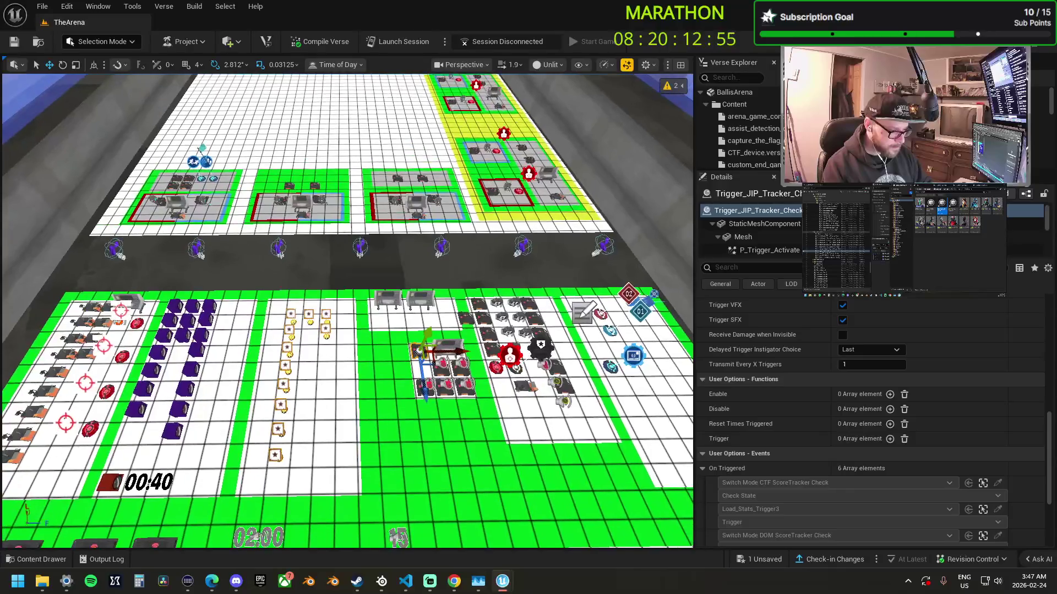
pyautogui.scroll(-5, 420, 303)
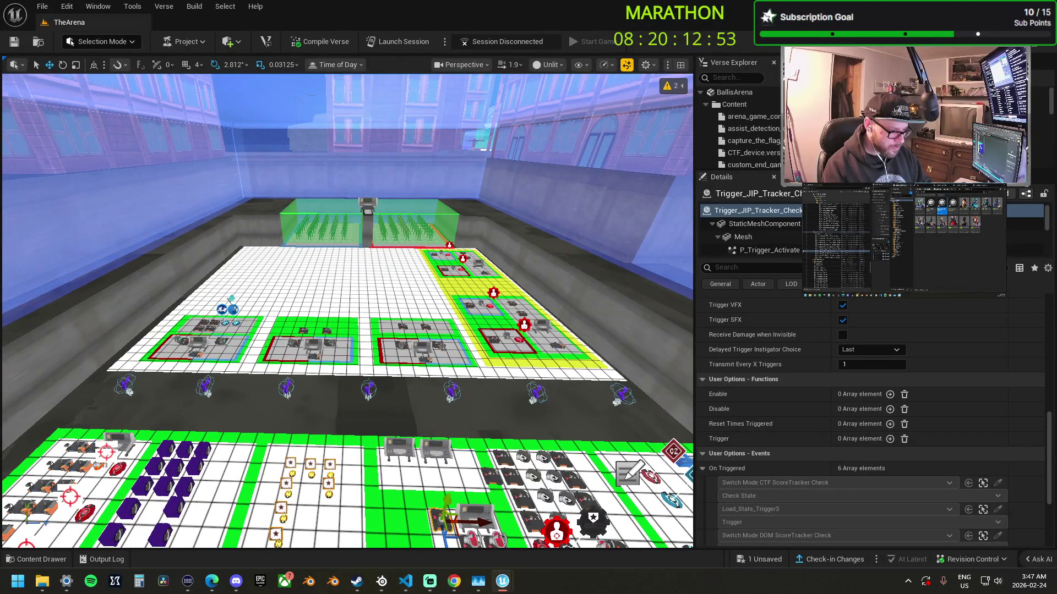
pyautogui.scroll(8, 420, 304)
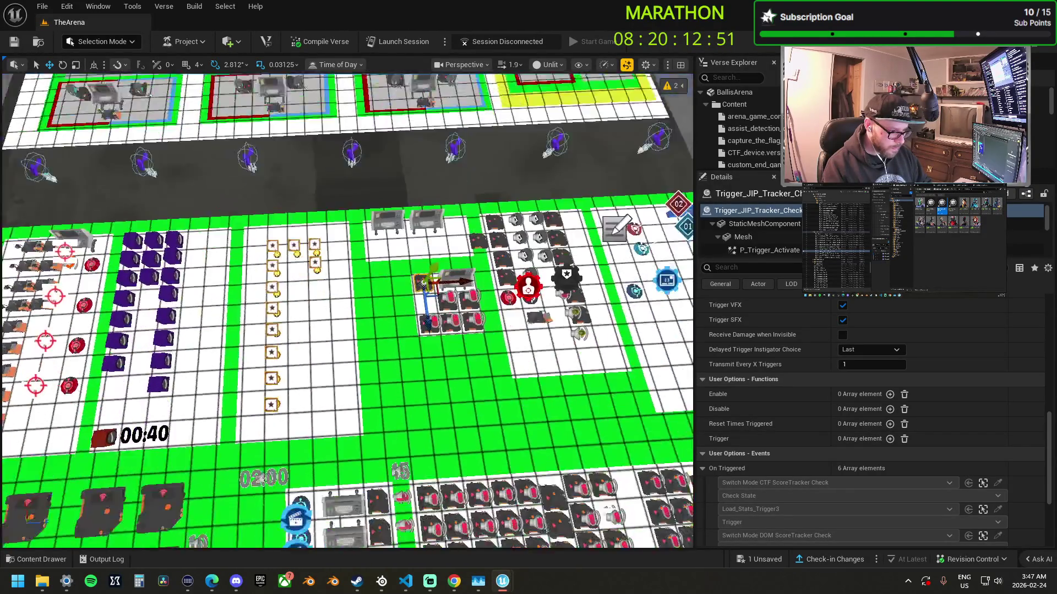
pyautogui.moveTo(420, 304); pyautogui.dragTo(220, 303)
pyautogui.moveTo(355, 368)
pyautogui.mouseDown()
pyautogui.moveTo(371, 335)
pyautogui.moveTo(355, 367)
pyautogui.mouseUp()
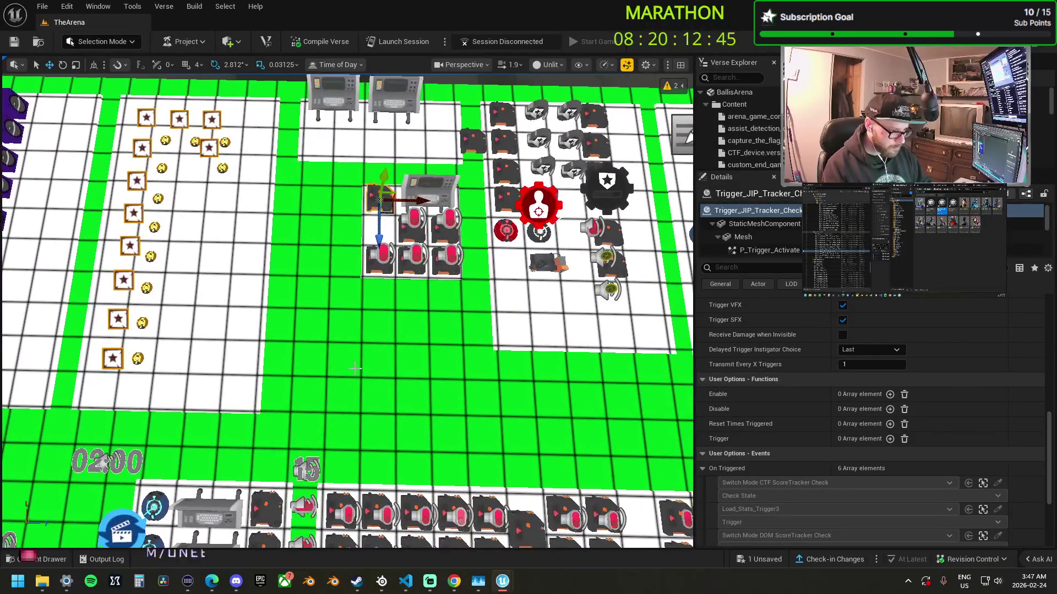
pyautogui.moveTo(418, 201); pyautogui.dragTo(355, 201)
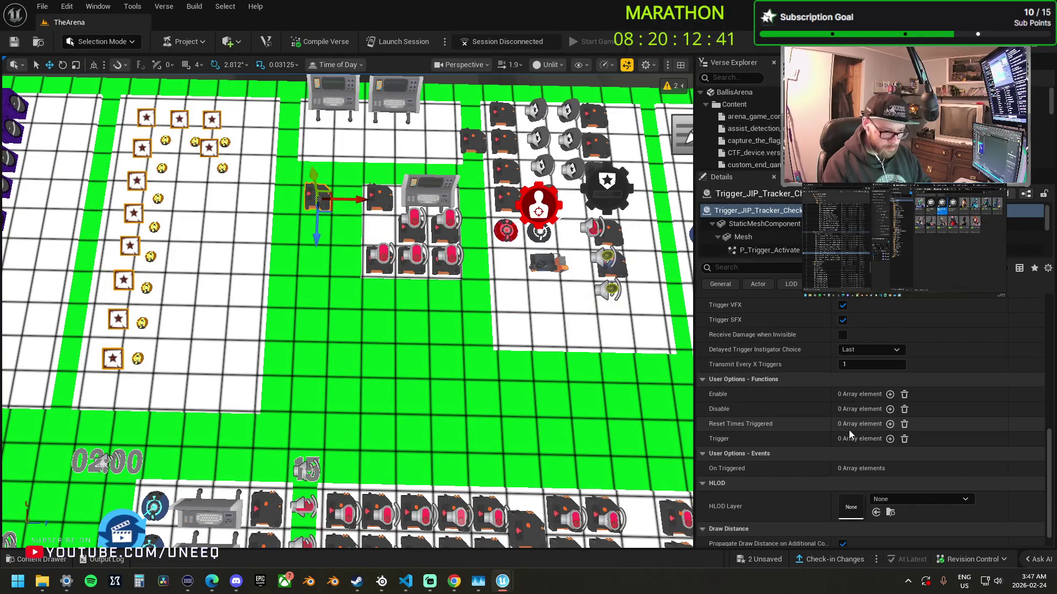
# - Add a Trigger function entry bound to Trigger_JIP_Tracker_Check's On Triggered event
pyautogui.click(890, 438)
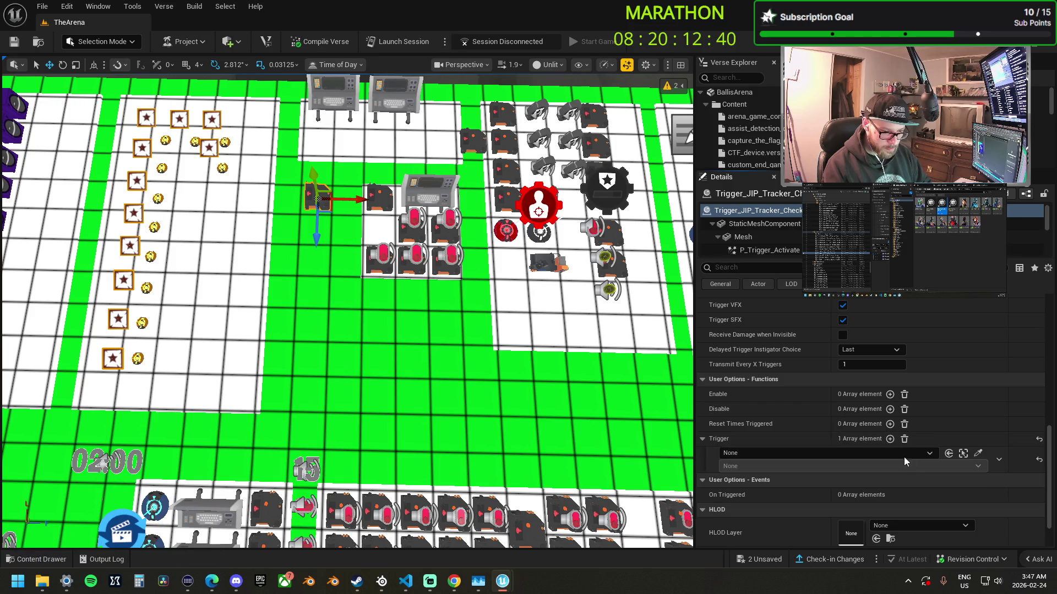
pyautogui.click(978, 453)
pyautogui.click(380, 200)
pyautogui.click(743, 466)
pyautogui.click(755, 487)
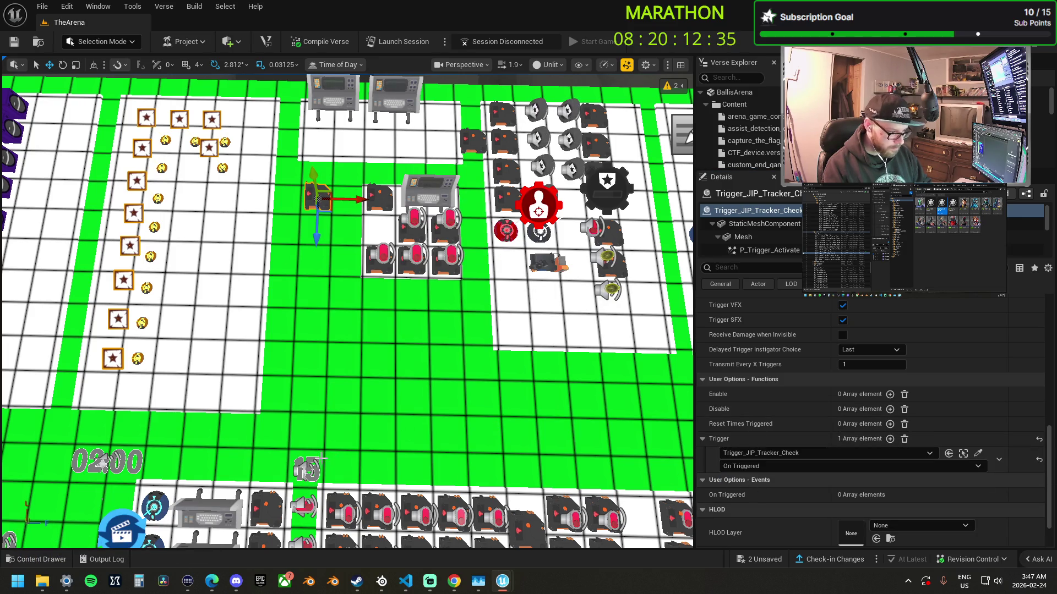
pyautogui.moveTo(102, 464); pyautogui.dragTo(347, 458)
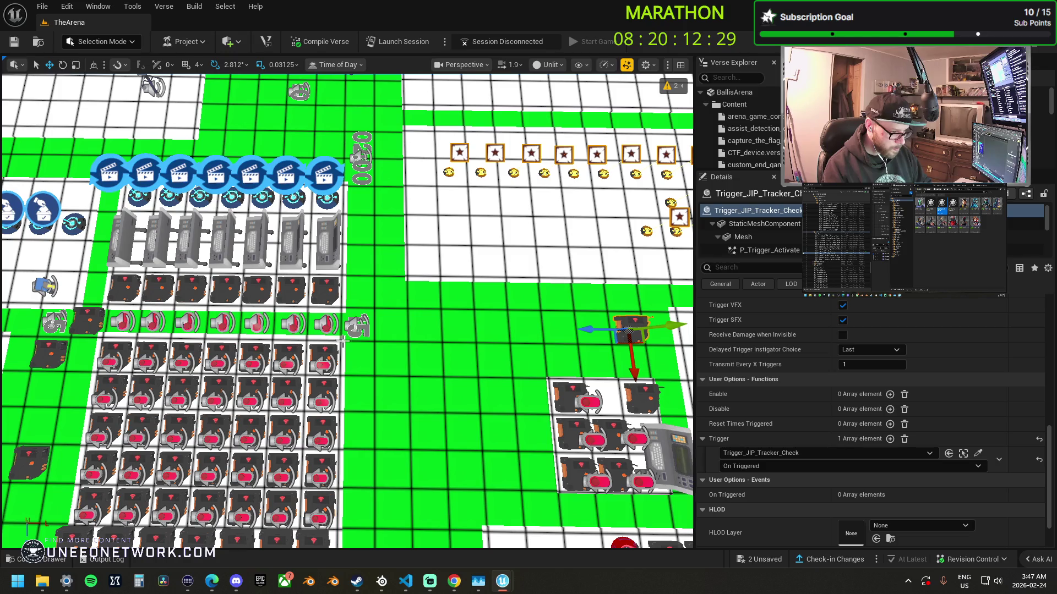
# - Review the Timer Match Start Timer's Details, then select Trigger_JIP_Tracker_Check
pyautogui.click(354, 329)
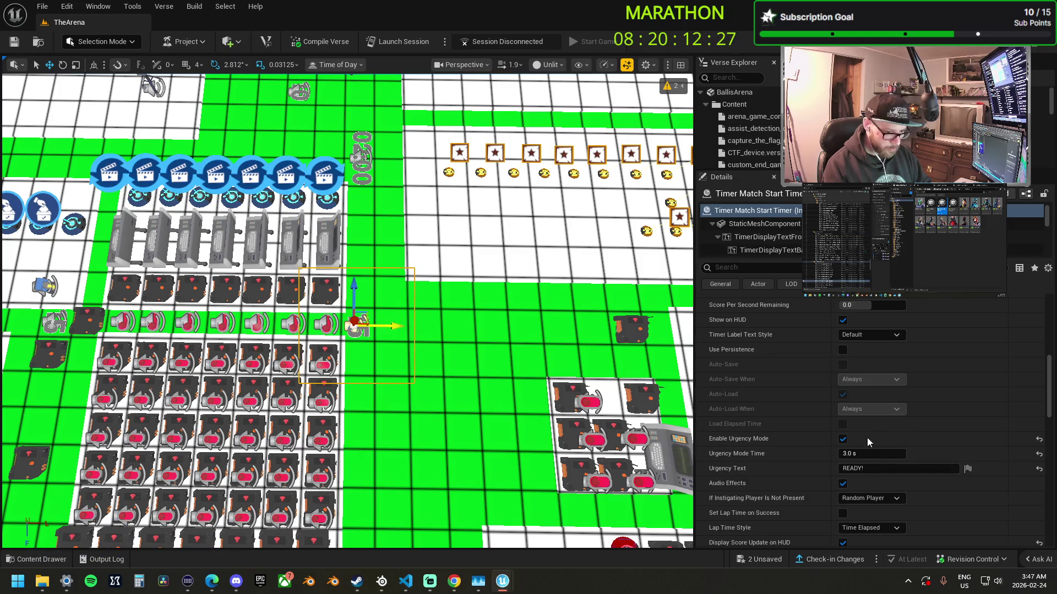
pyautogui.scroll(3, 874, 437)
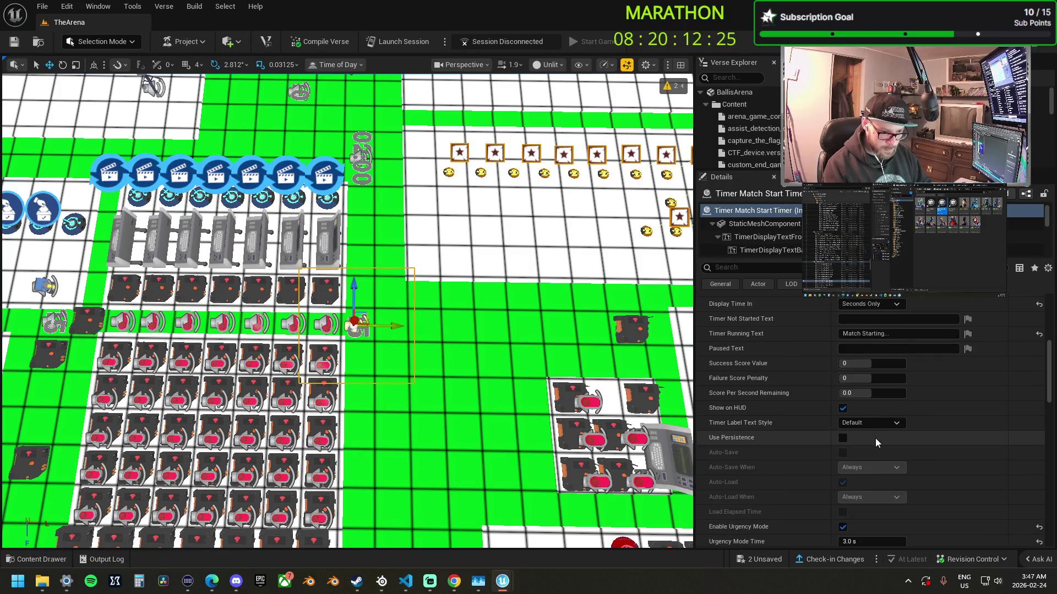
pyautogui.scroll(7, 875, 438)
pyautogui.scroll(-10, 875, 438)
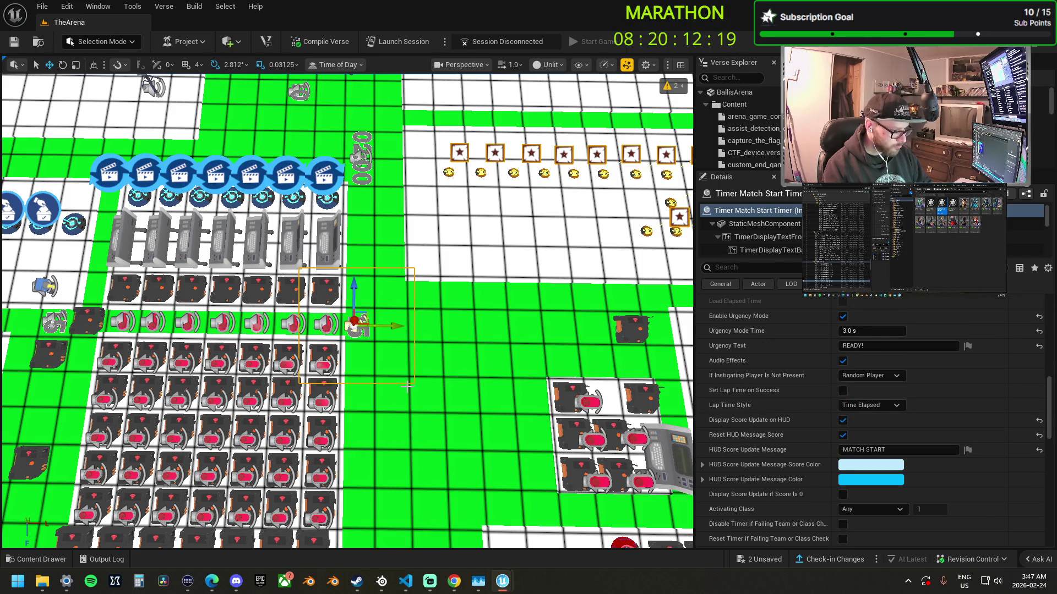
pyautogui.scroll(-5, 841, 457)
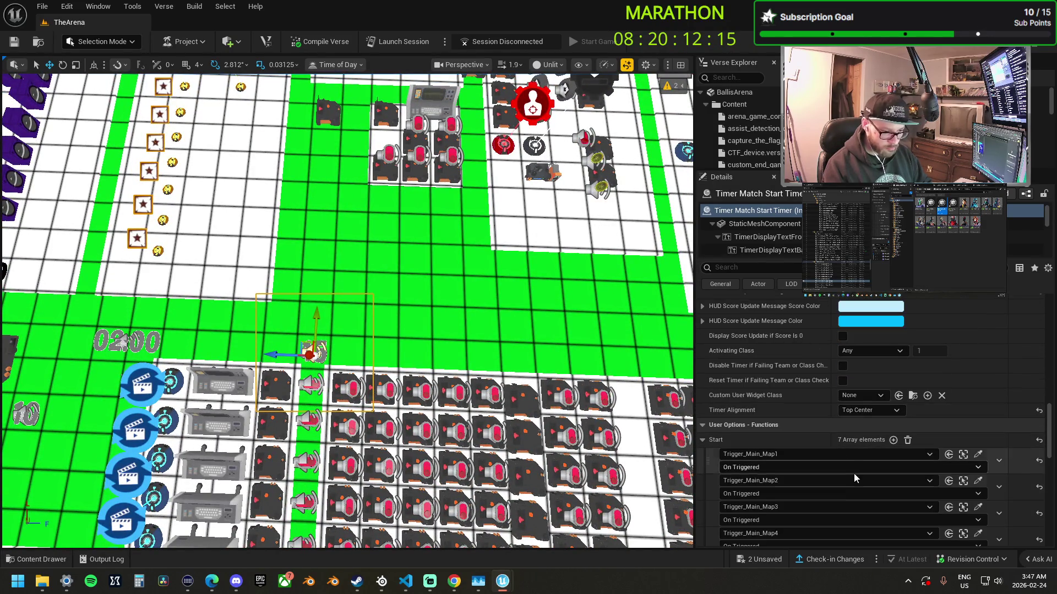
pyautogui.scroll(-3, 856, 470)
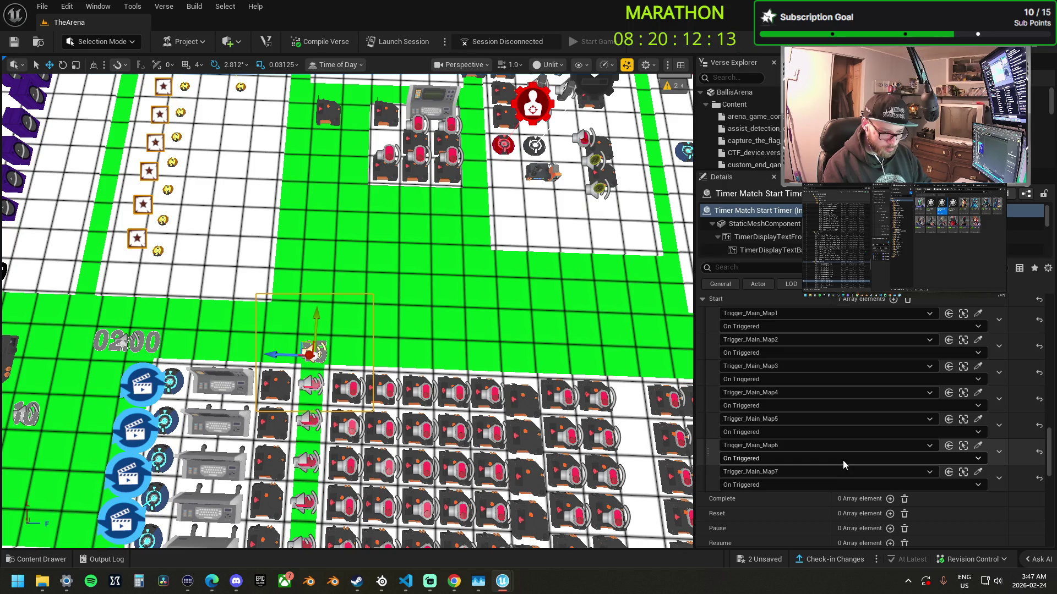
pyautogui.scroll(1, 843, 460)
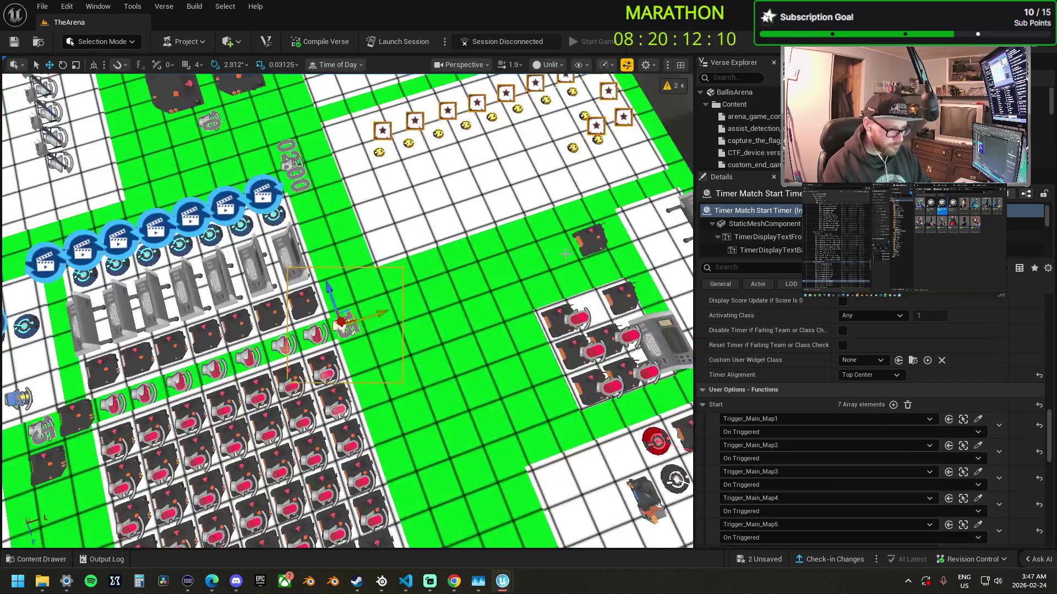
pyautogui.click(588, 242)
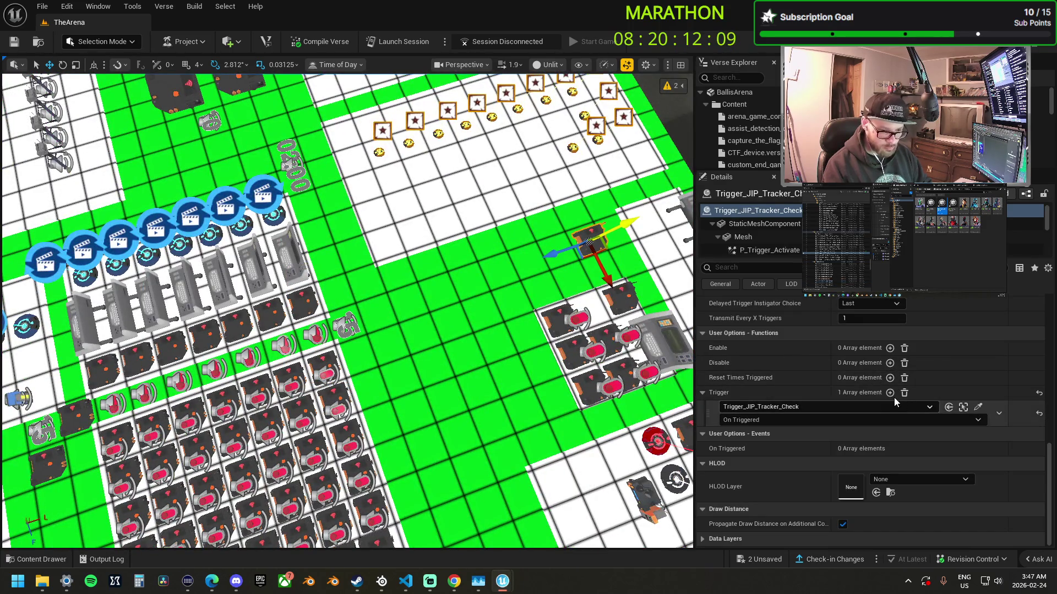
# - Bind a second Trigger entry to Timer Match Start Timer's On Success event
pyautogui.click(977, 433)
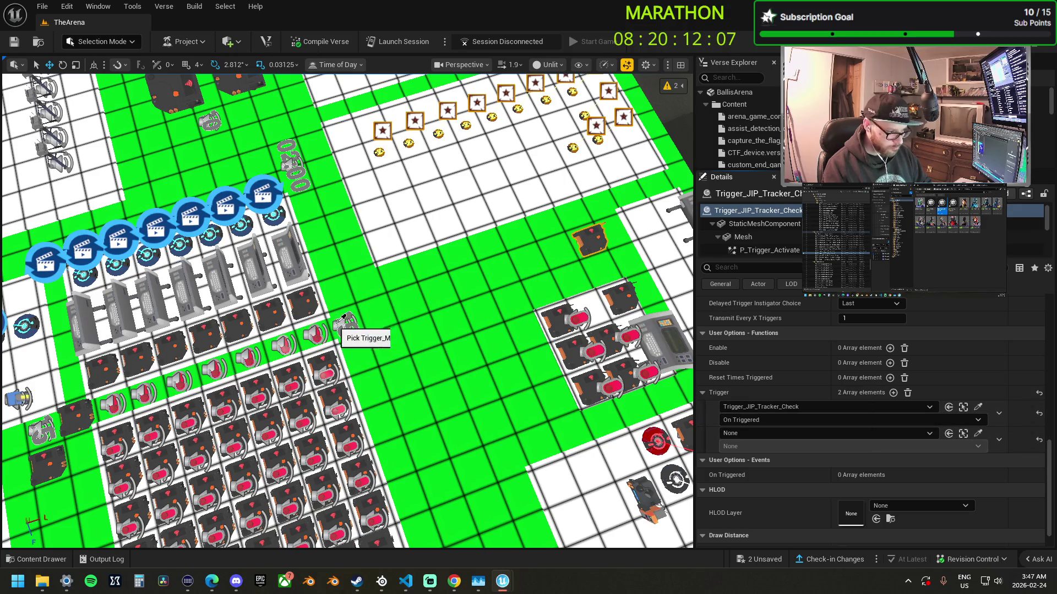
pyautogui.click(344, 321)
pyautogui.click(761, 446)
pyautogui.click(754, 467)
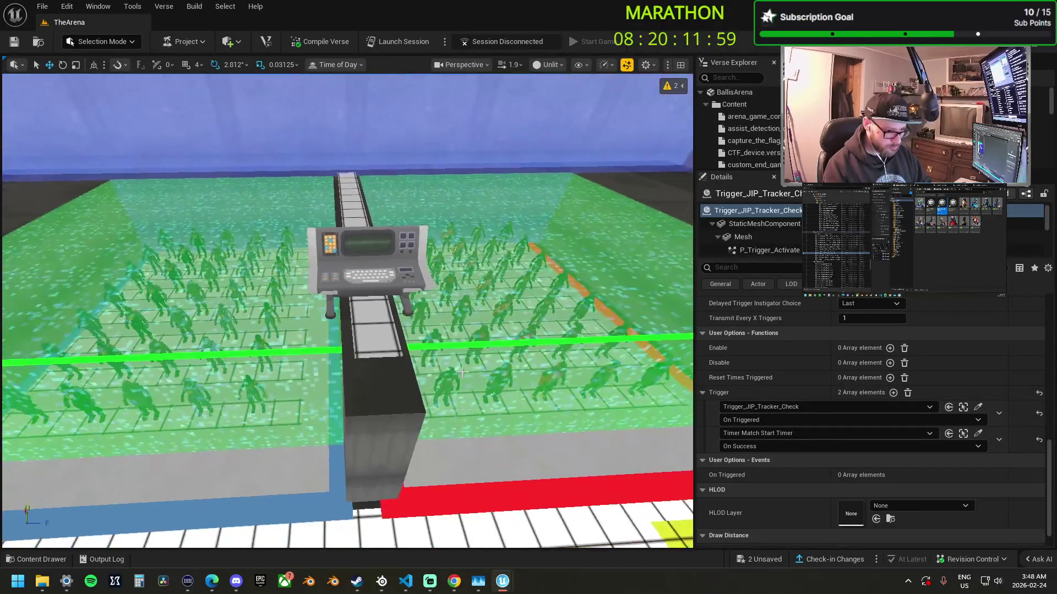
pyautogui.click(370, 263)
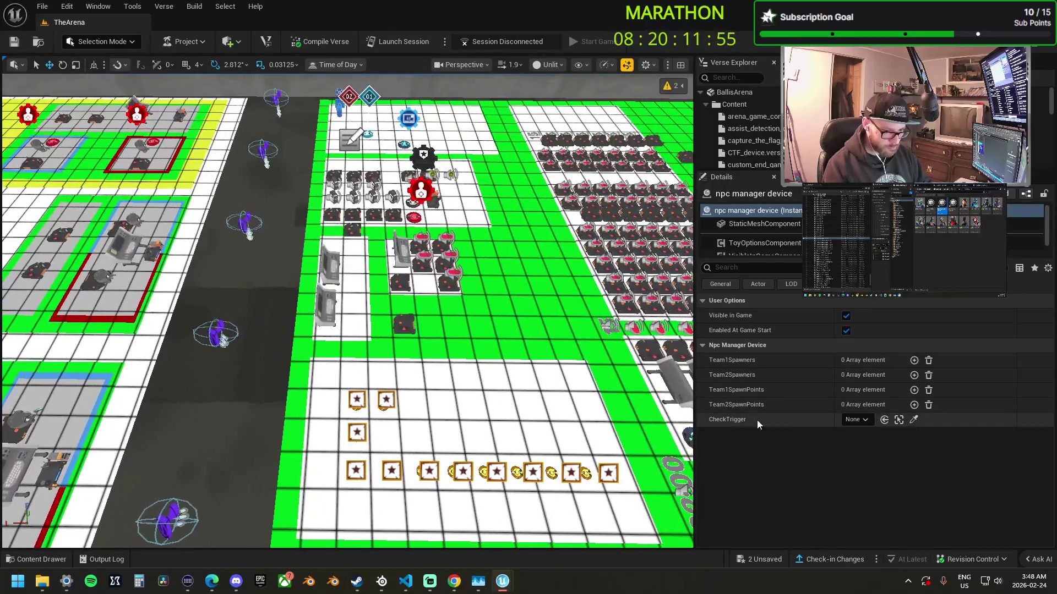
# - Set CheckTrigger to Trigger_JIP_Tracker_Check2 and move the npc manager to the walkway's left end
pyautogui.click(913, 420)
pyautogui.click(404, 324)
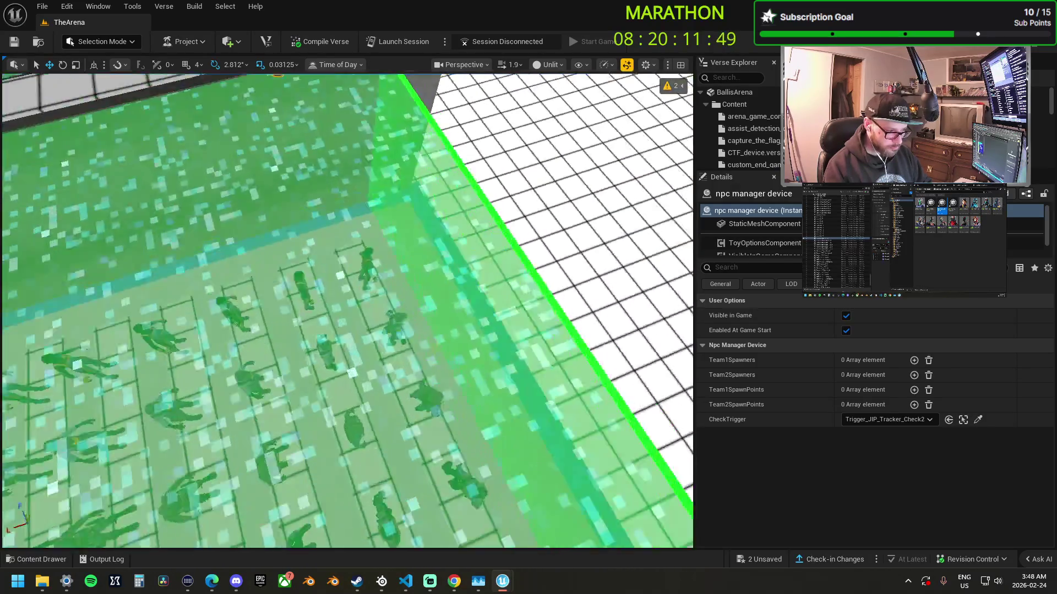
pyautogui.click(372, 322)
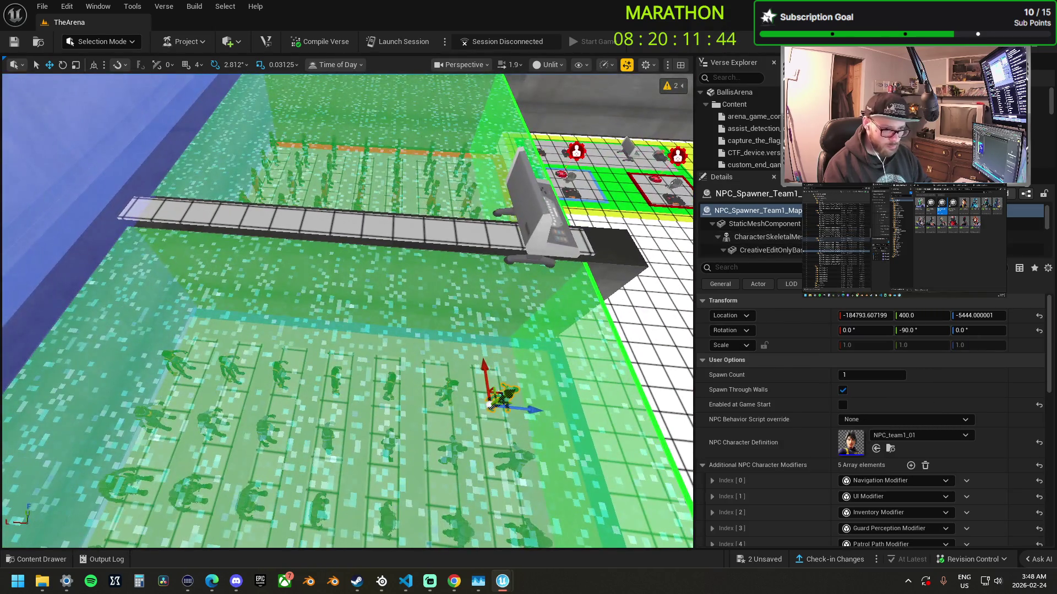
pyautogui.click(531, 261)
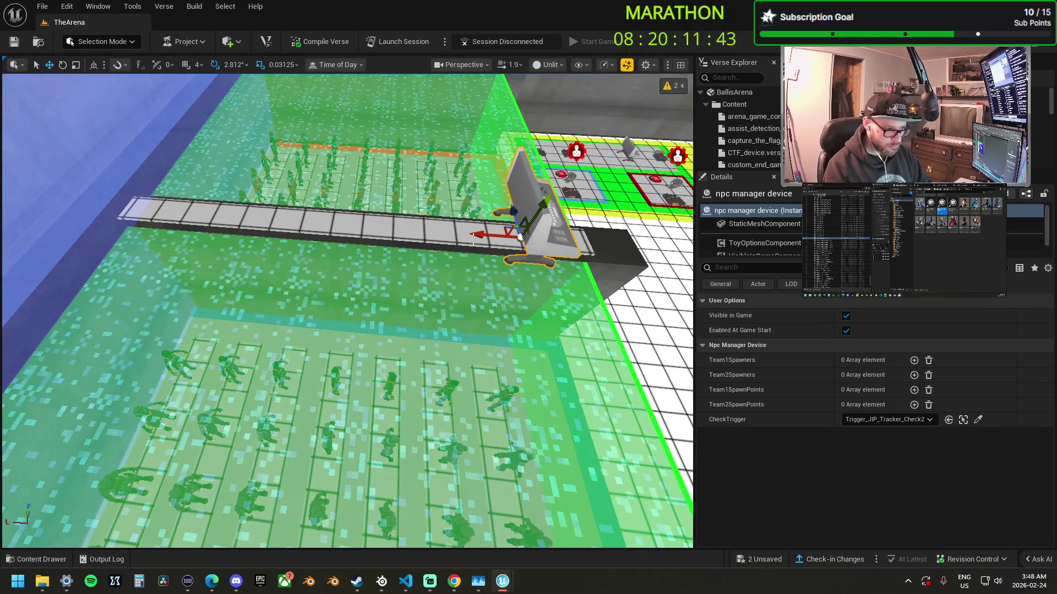
pyautogui.moveTo(341, 208); pyautogui.dragTo(165, 104)
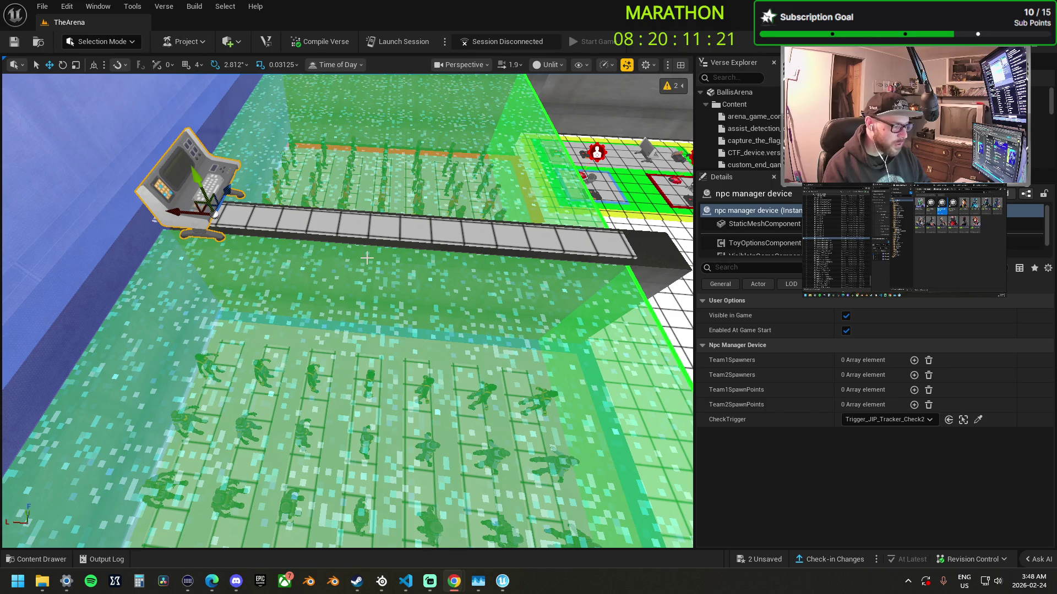
pyautogui.press('f')
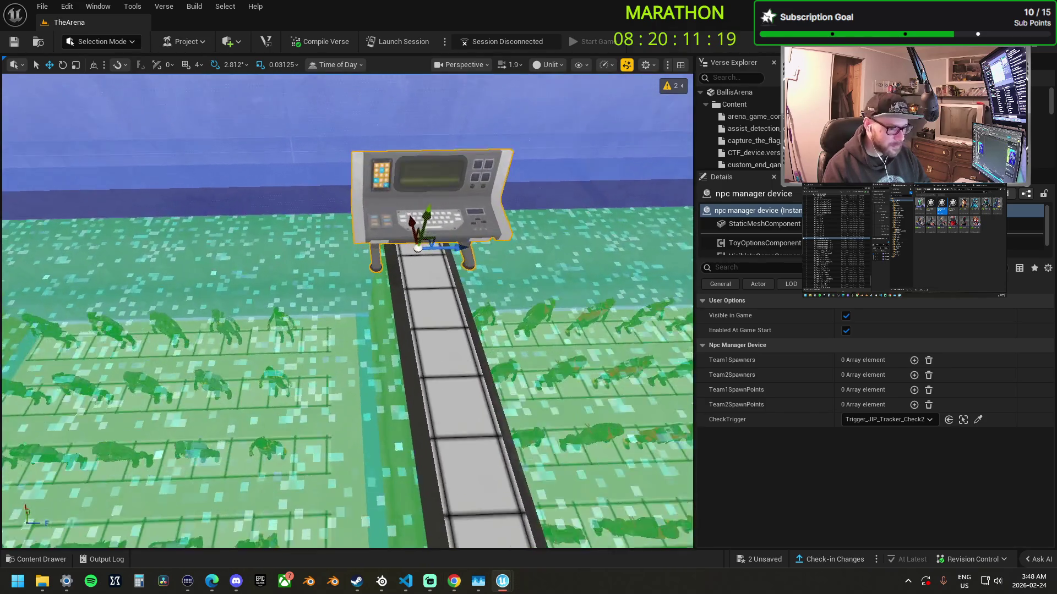
# - Add five empty entries to the Team1Spawners array
pyautogui.click(913, 361)
pyautogui.click(914, 361)
pyautogui.click(913, 361)
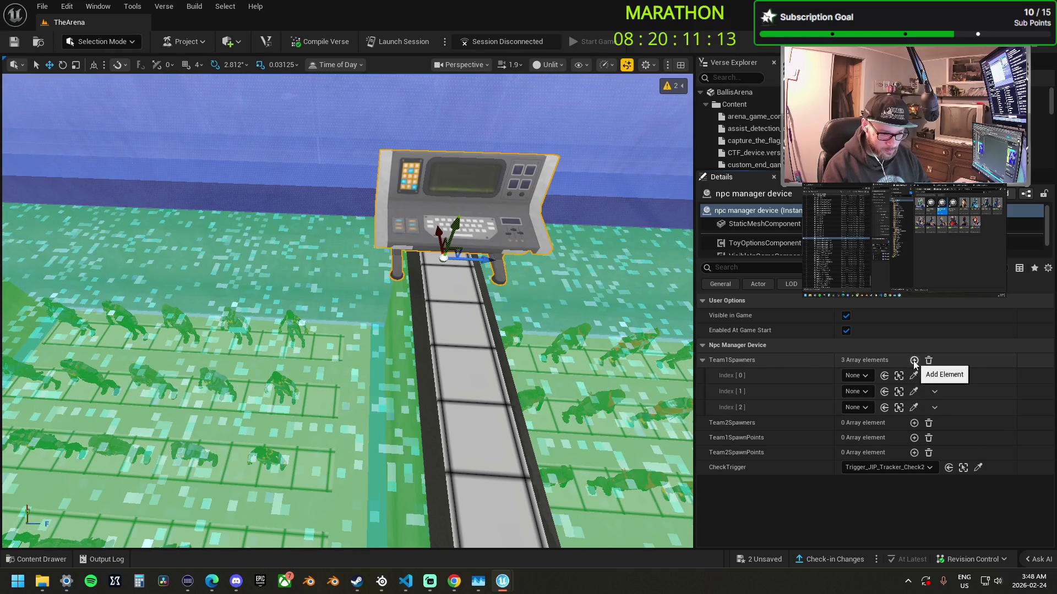
pyautogui.click(914, 361)
pyautogui.click(913, 361)
# - Eyedrop NPC_Spawner_Team1_Map1_5 through Map1_1 into the Team1Spawners indices
pyautogui.click(914, 376)
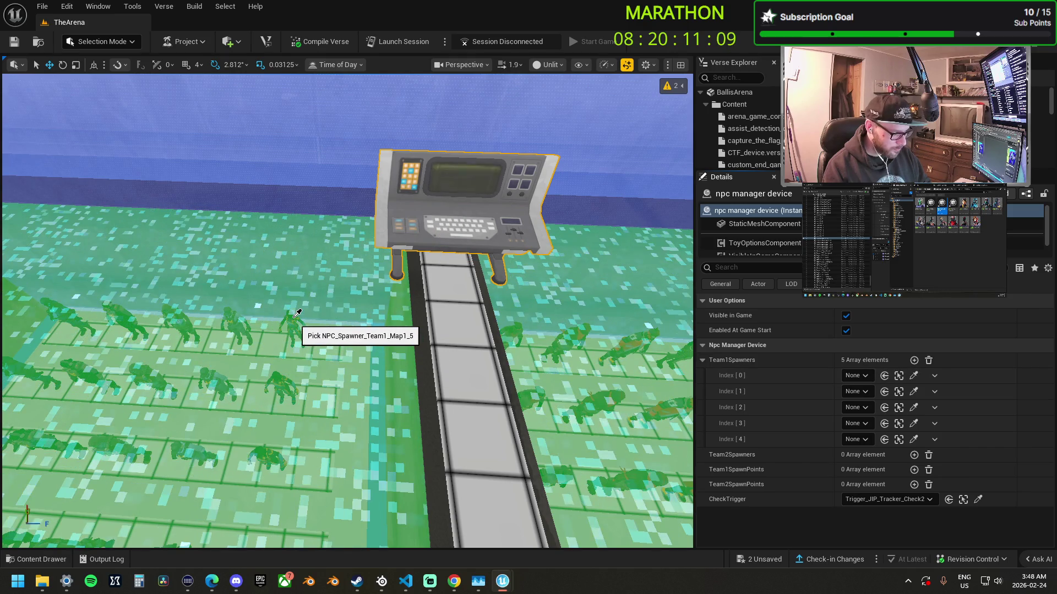
pyautogui.click(297, 313)
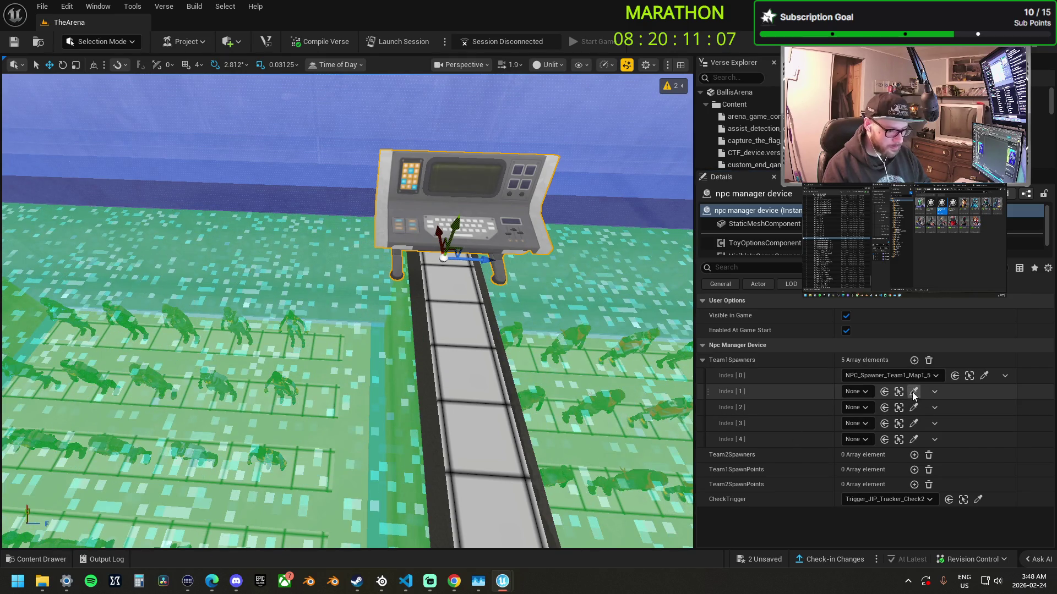
pyautogui.click(914, 391)
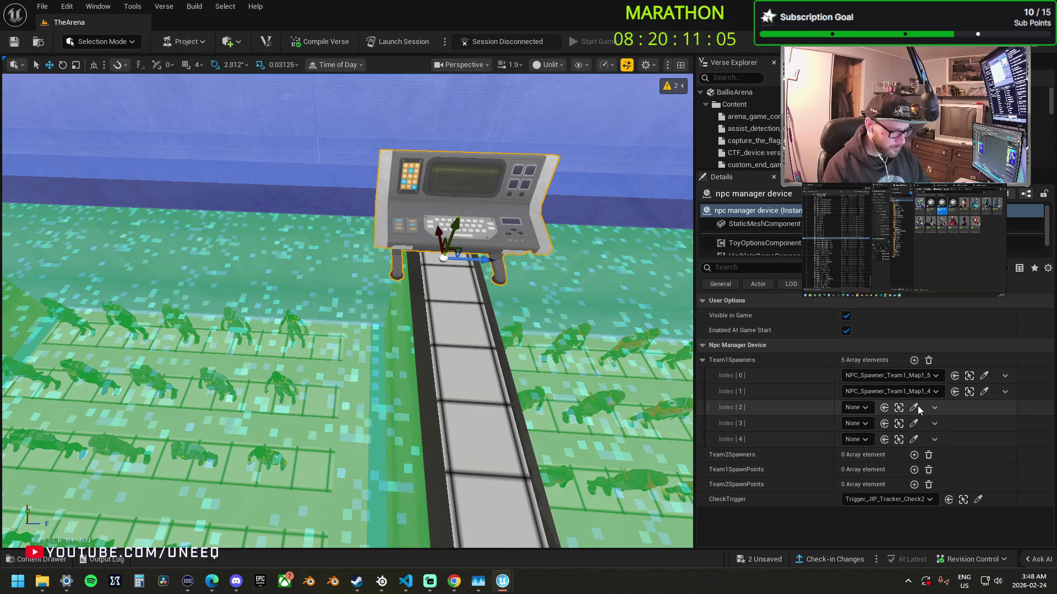
pyautogui.click(184, 310)
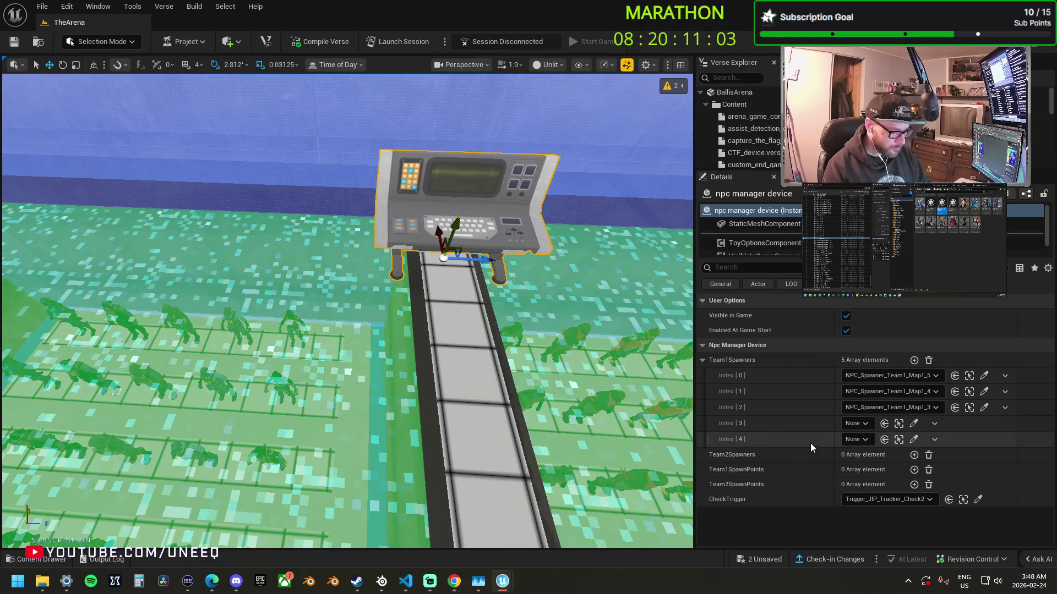
pyautogui.click(913, 423)
pyautogui.click(119, 308)
pyautogui.click(913, 439)
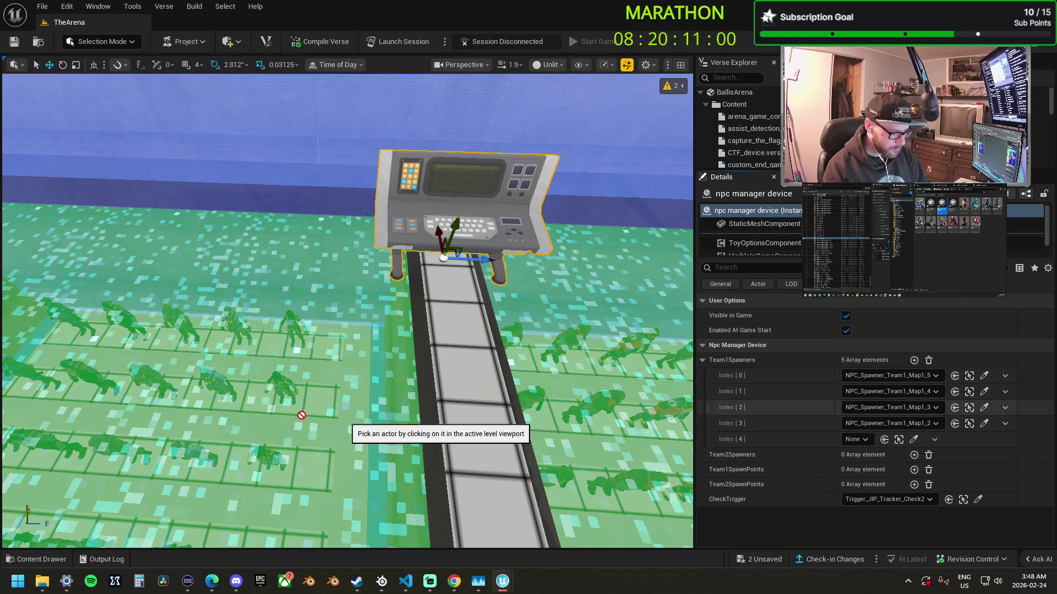
pyautogui.click(63, 310)
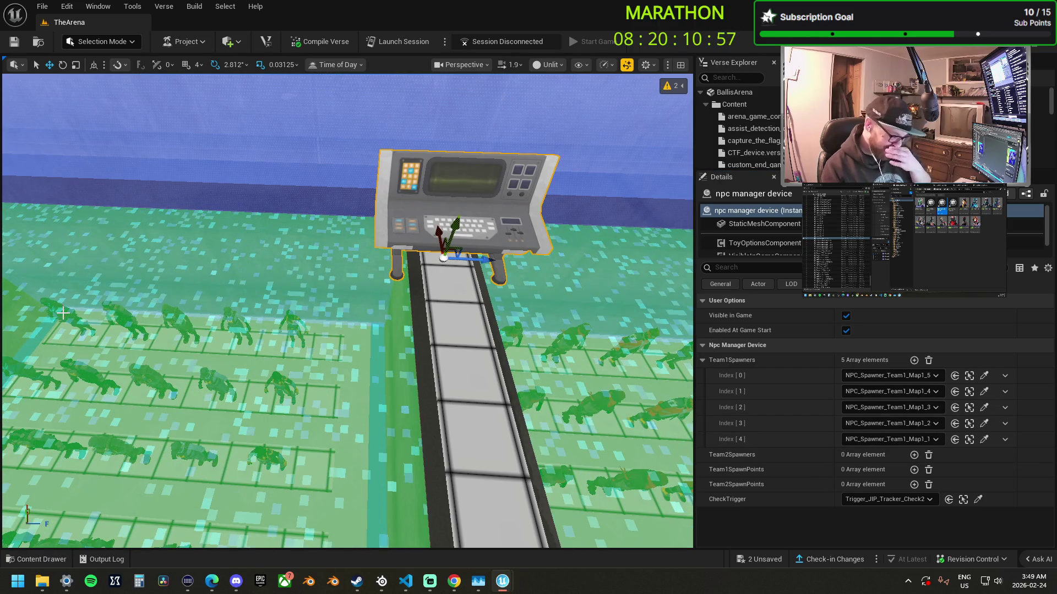
pyautogui.click(297, 323)
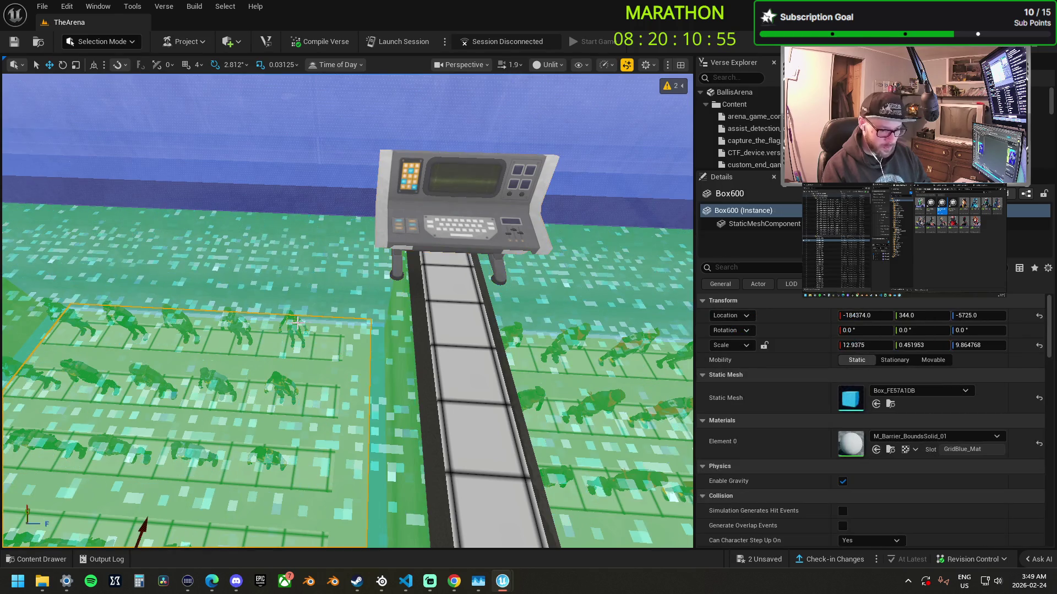
# - Select a Team 1 NPC spawner in the field and scroll through its Details
pyautogui.scroll(-10, 807, 479)
pyautogui.scroll(-5, 808, 479)
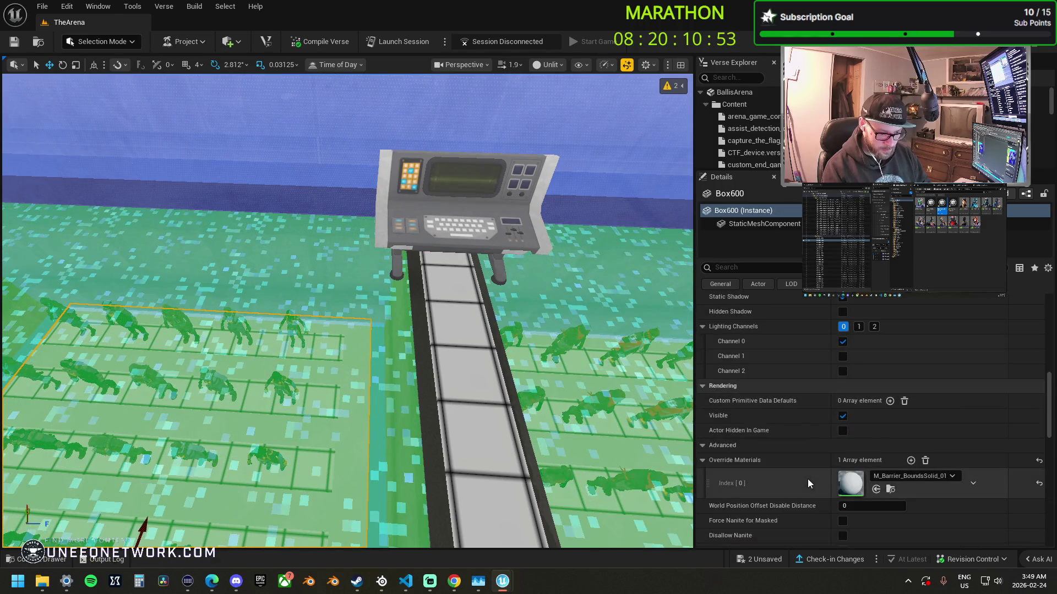
pyautogui.click(291, 318)
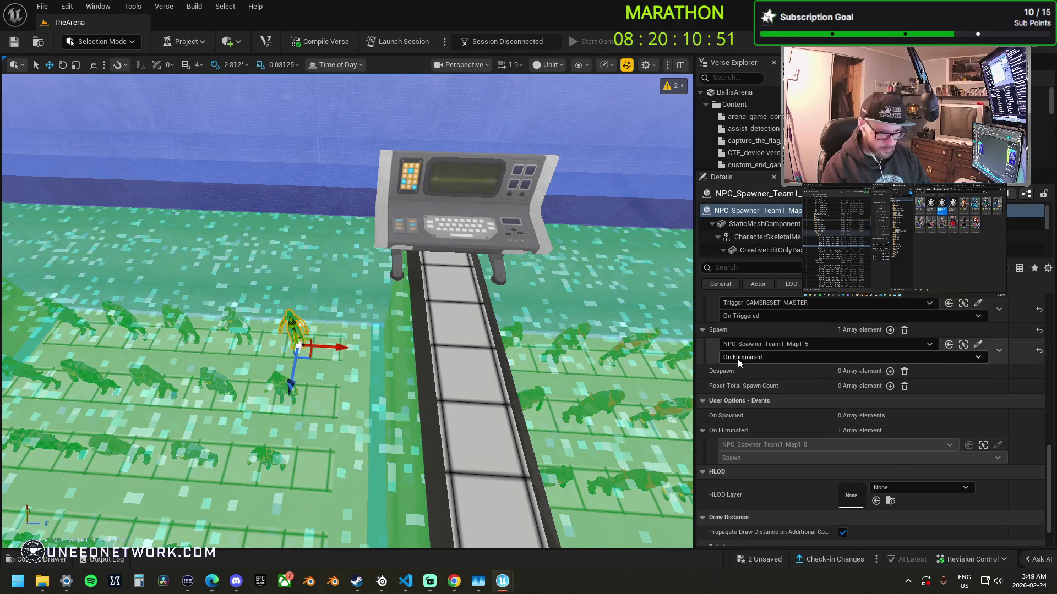
pyautogui.scroll(-8, 770, 401)
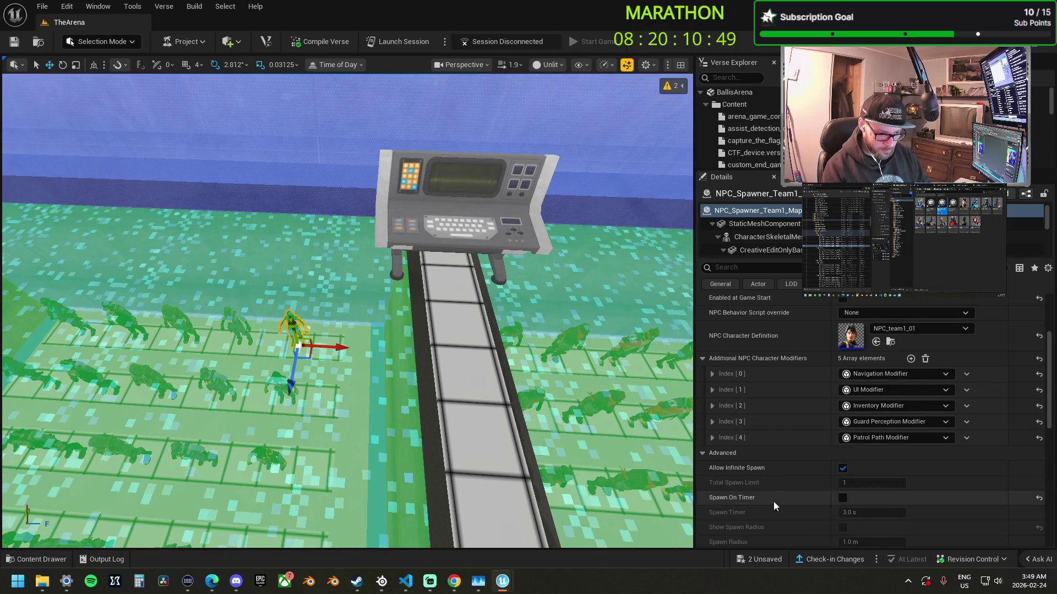
pyautogui.scroll(2, 770, 408)
pyautogui.scroll(-1, 771, 409)
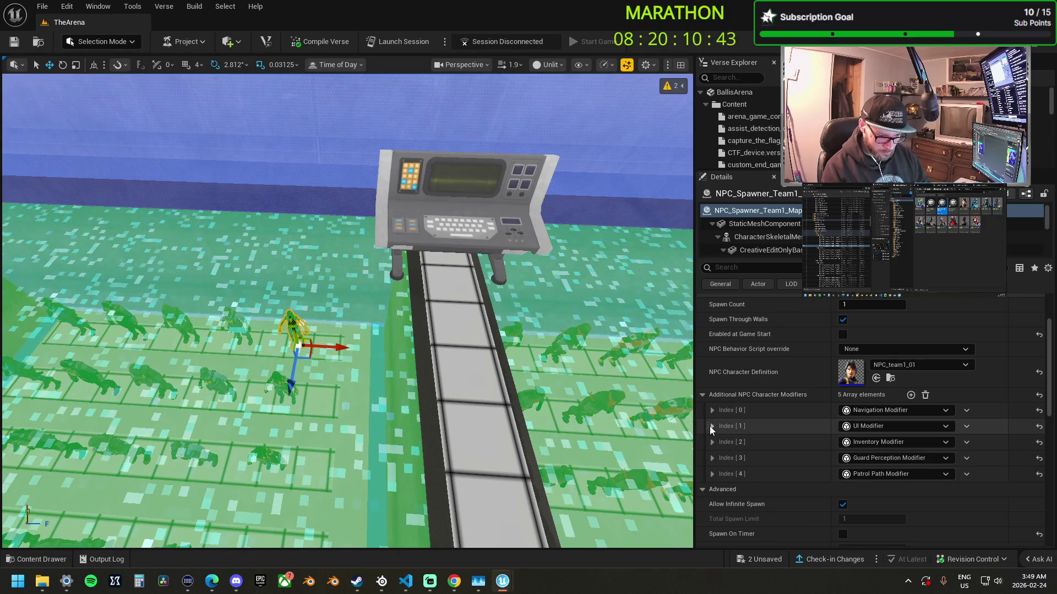
# - Inspect the spawner's Inventory, Guard Perception and Patrol Path modifiers, then select the npc manager console
pyautogui.click(711, 443)
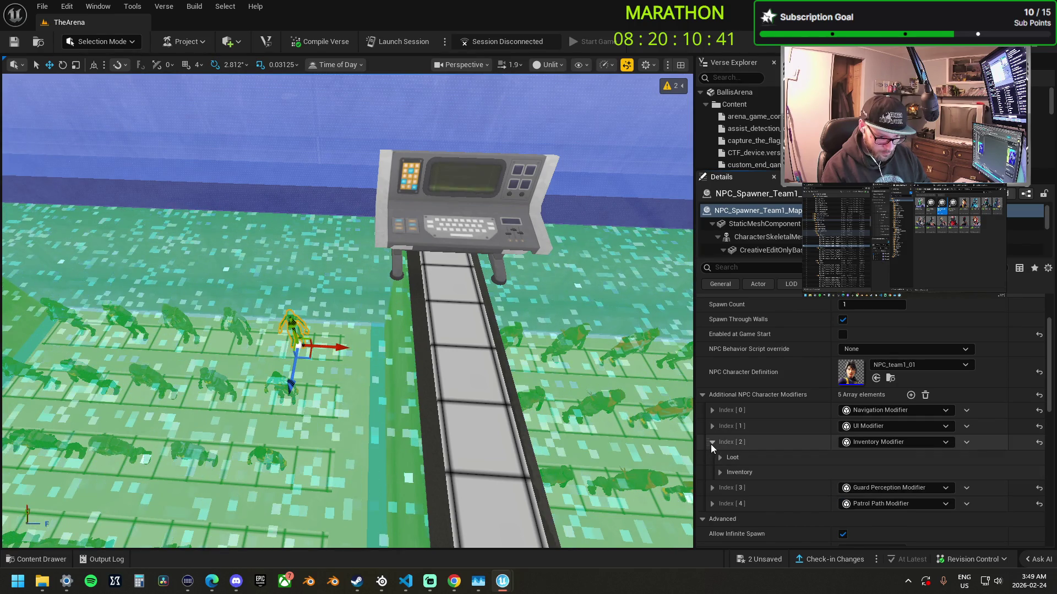
pyautogui.click(712, 443)
pyautogui.click(712, 459)
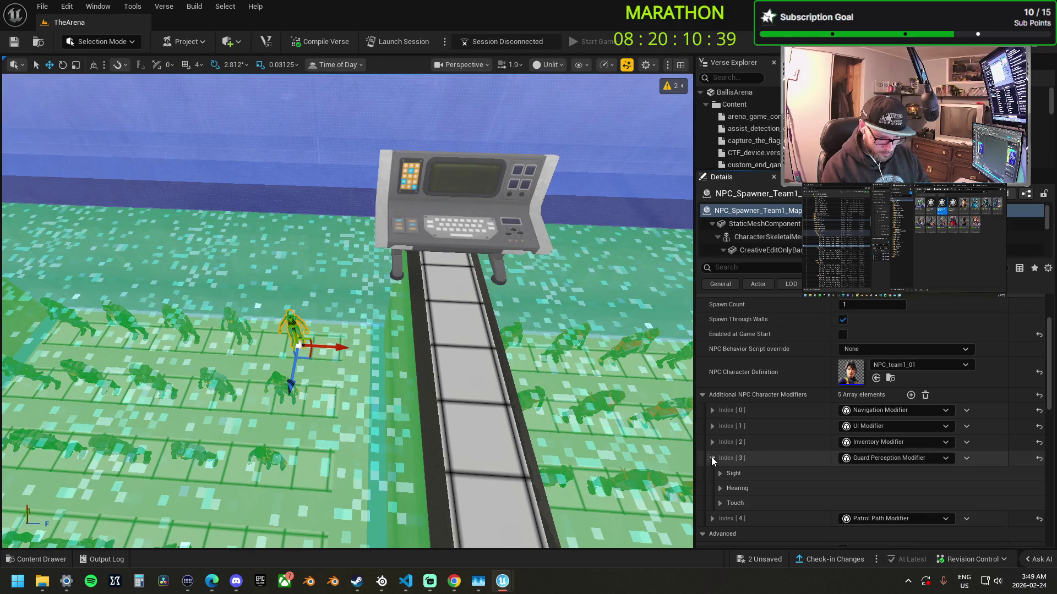
pyautogui.click(712, 458)
pyautogui.click(710, 473)
pyautogui.click(711, 474)
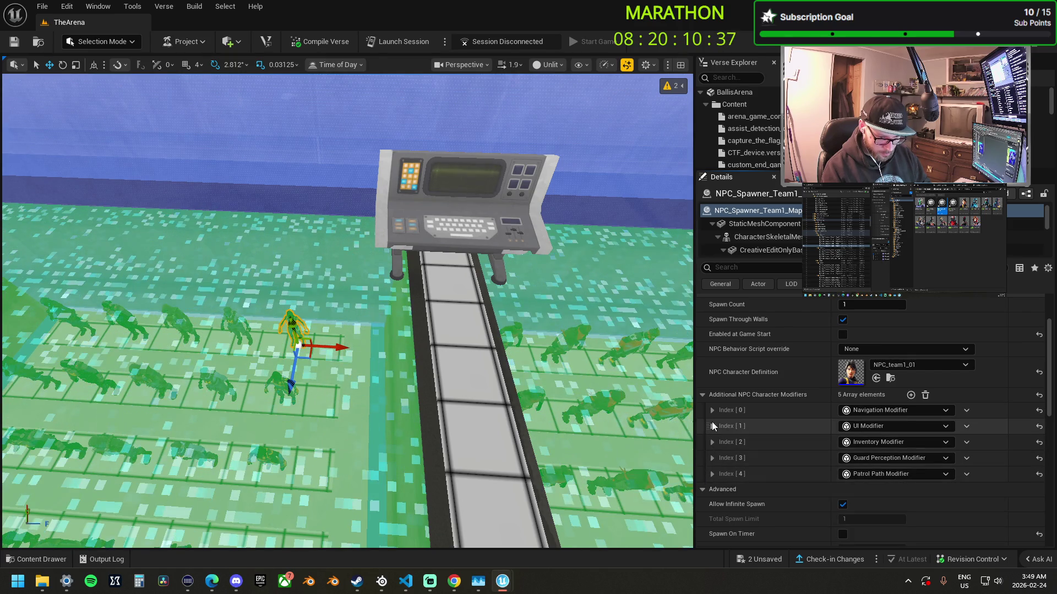
pyautogui.click(397, 259)
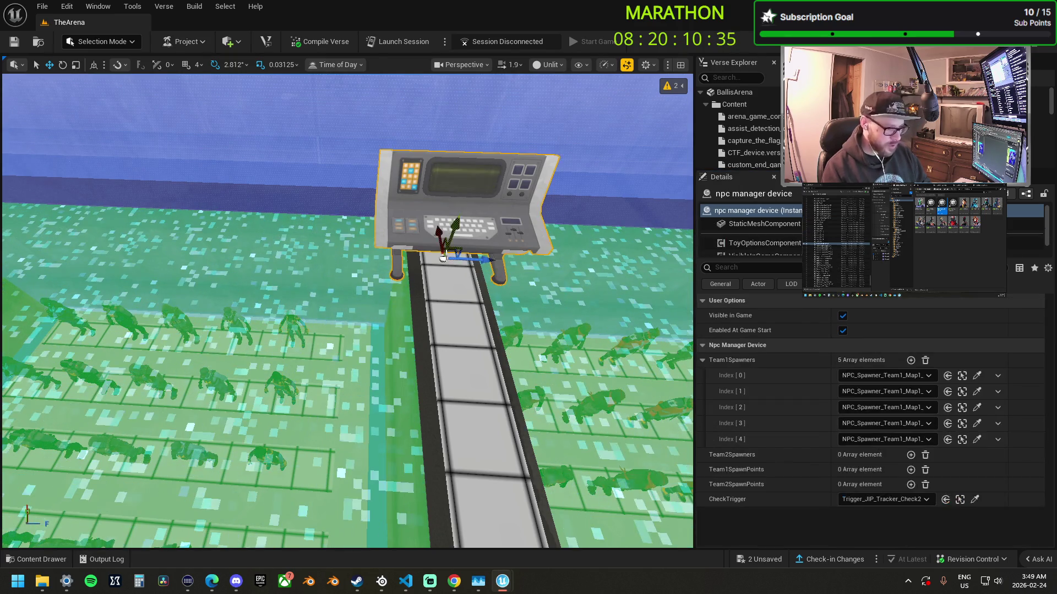
# - Expand Team2Spawners and add five empty slots to it
pyautogui.click(703, 360)
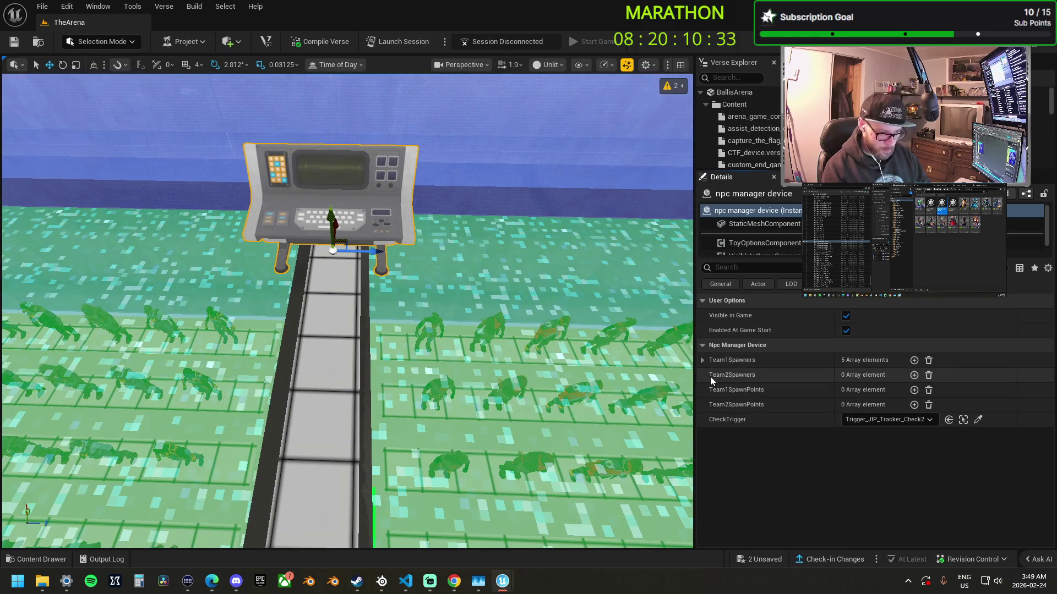
pyautogui.click(913, 375)
pyautogui.click(914, 376)
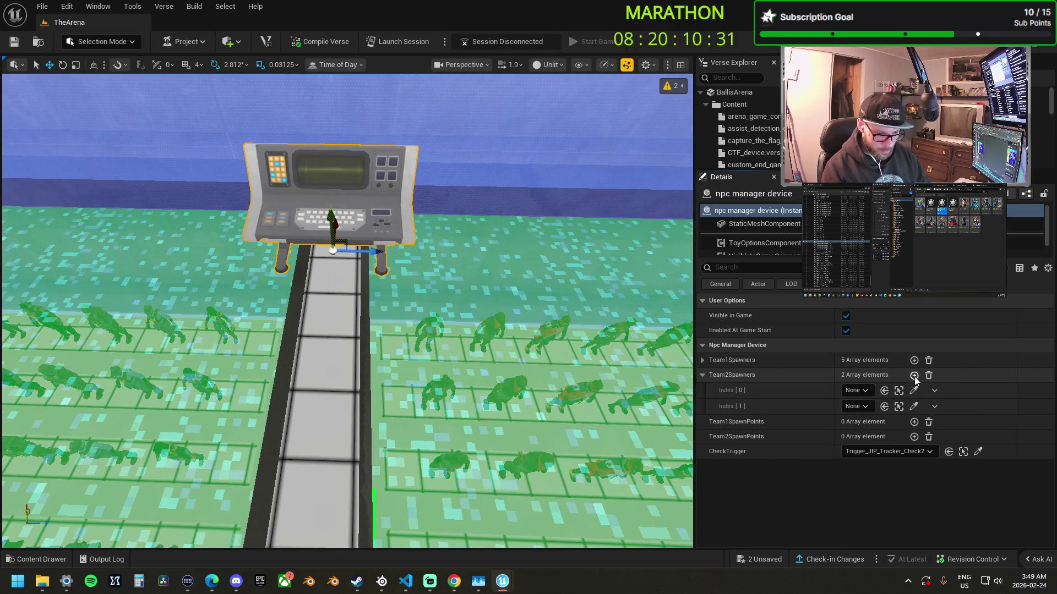
pyautogui.click(913, 375)
pyautogui.click(913, 376)
pyautogui.click(914, 375)
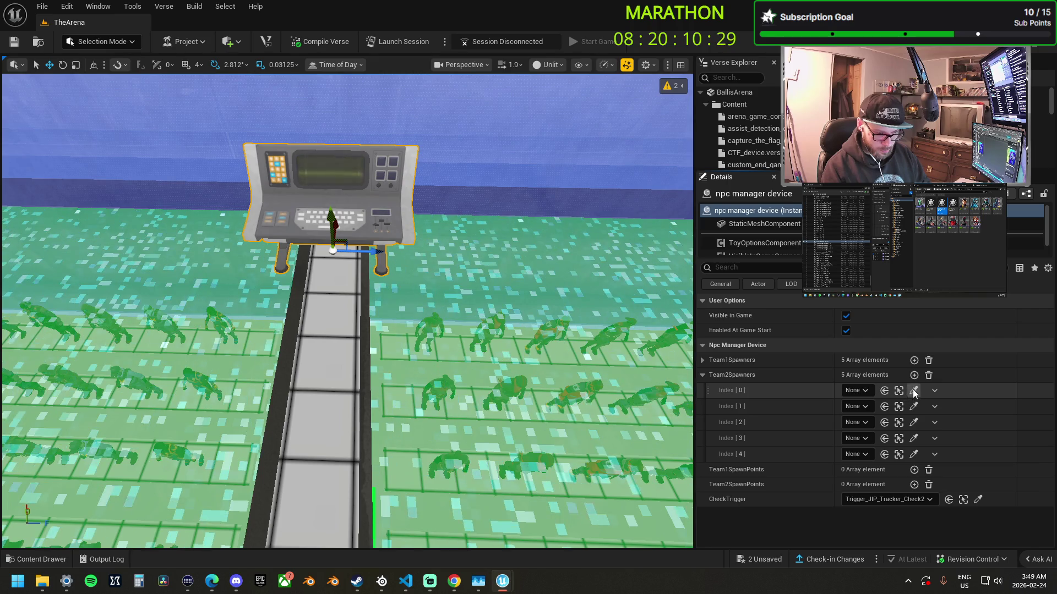
# - Assign NPC_Spawner_Team2_Map1_6 through Map1_10 to Team2Spawners Index 0–4
pyautogui.click(912, 389)
pyautogui.click(434, 327)
pyautogui.click(913, 406)
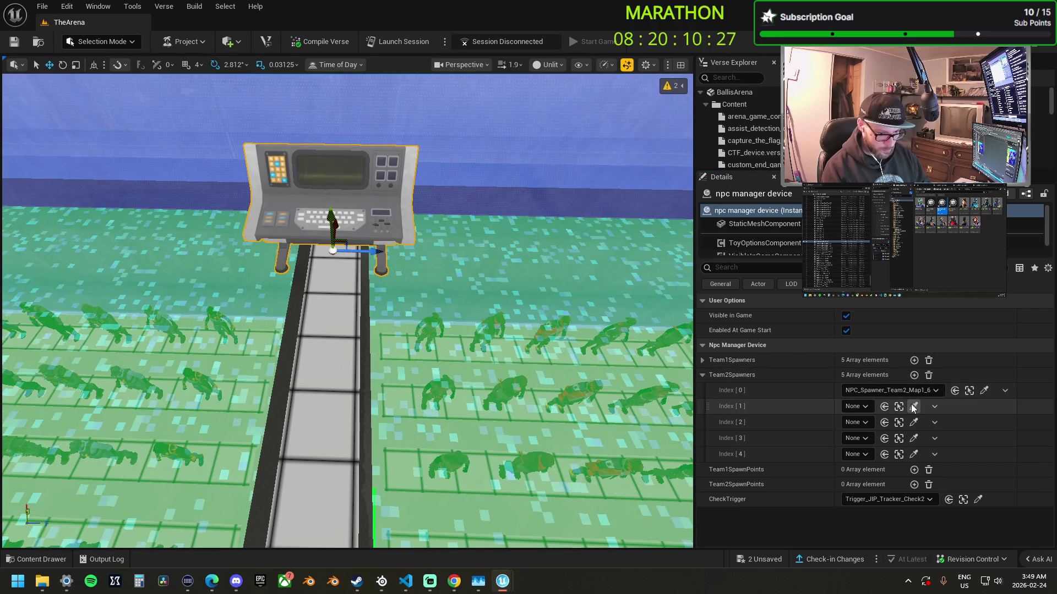
pyautogui.click(504, 322)
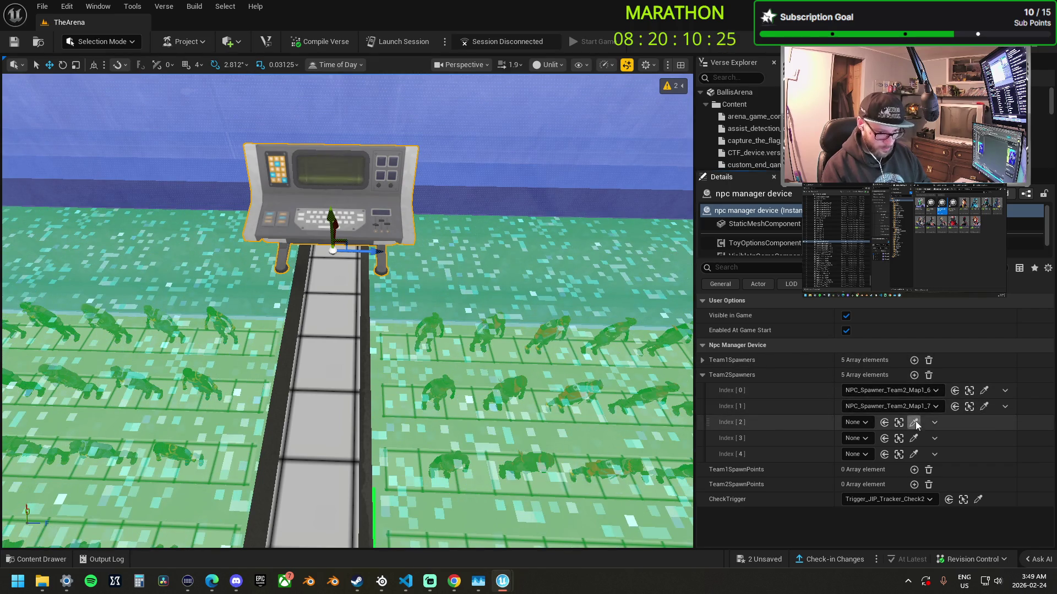
pyautogui.click(914, 422)
pyautogui.click(535, 333)
pyautogui.click(913, 438)
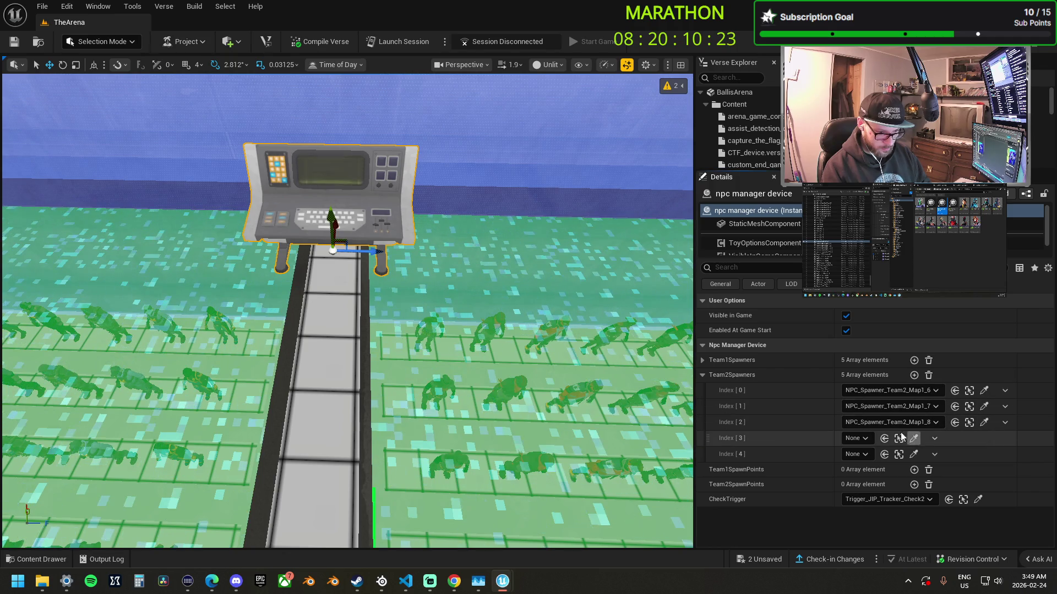
pyautogui.click(619, 343)
pyautogui.click(913, 454)
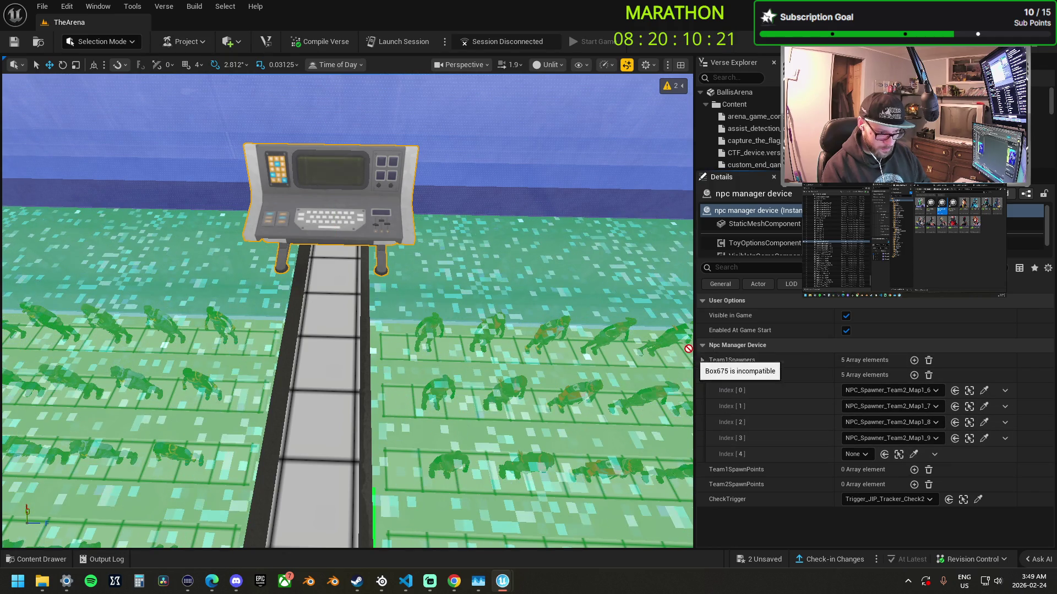
pyautogui.click(682, 331)
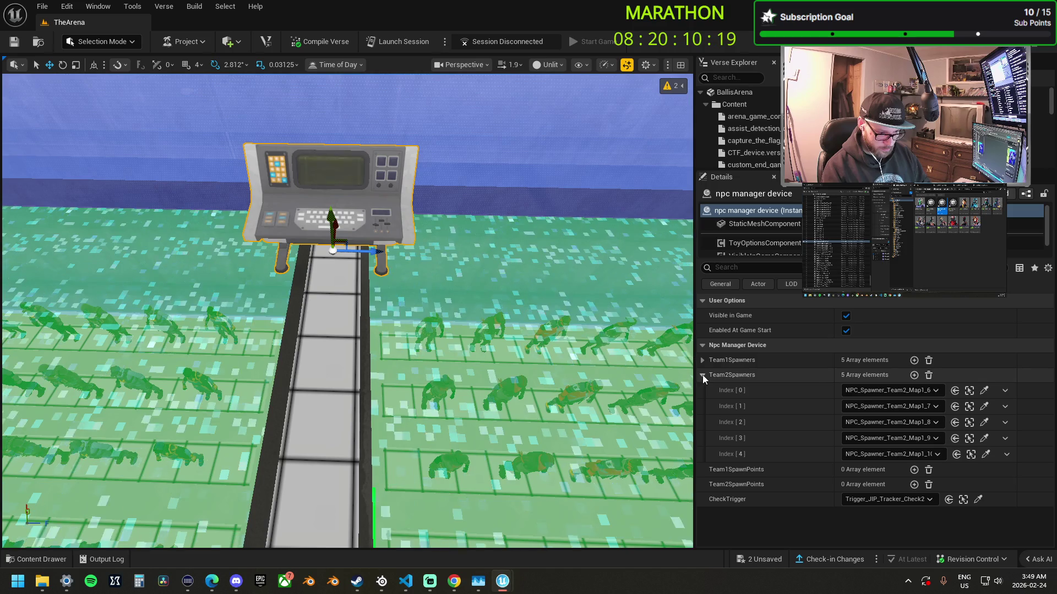
# - Add ten empty slots to the Team1SpawnPoints array
pyautogui.click(702, 374)
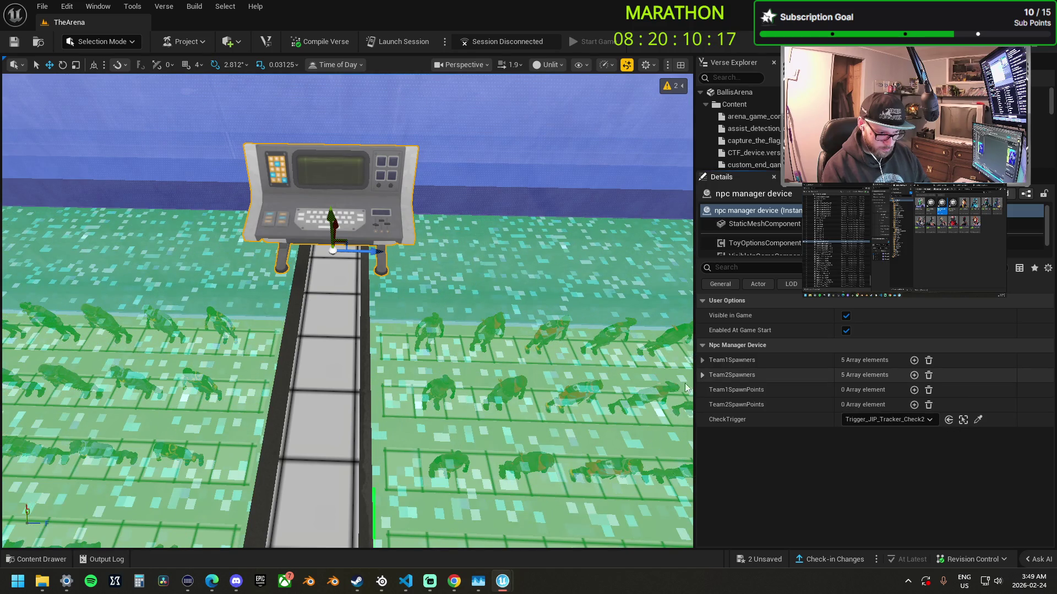
pyautogui.click(913, 390)
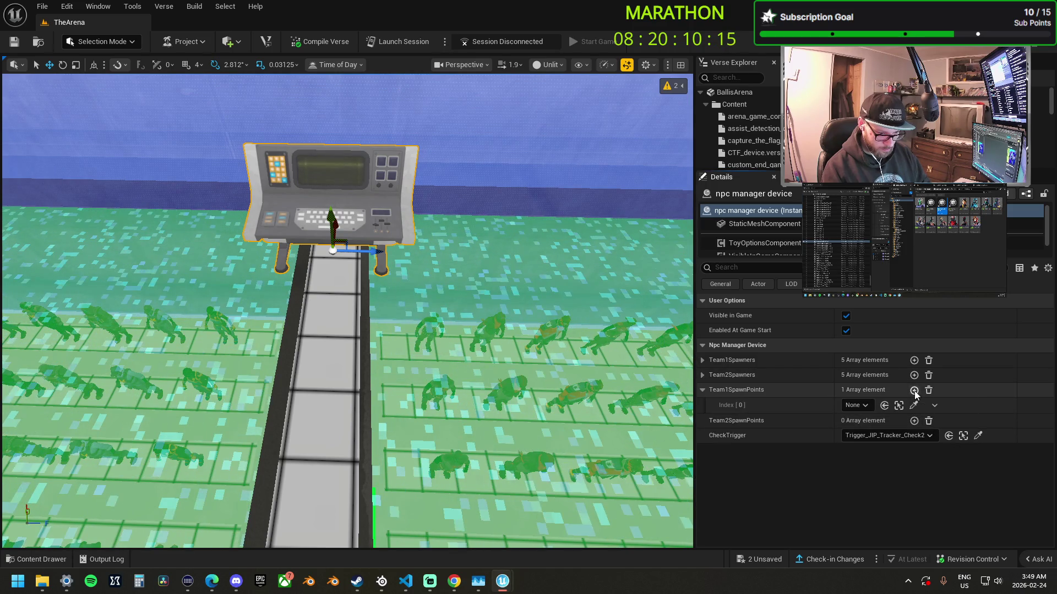
pyautogui.click(913, 390)
pyautogui.click(913, 390)
pyautogui.click(914, 390)
pyautogui.click(914, 390)
pyautogui.click(914, 390)
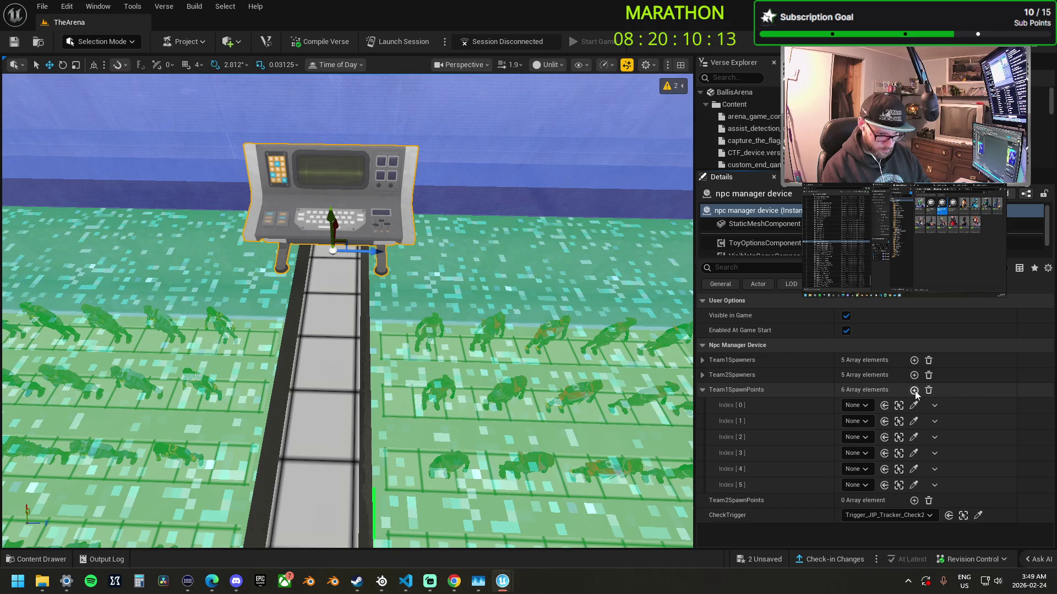
pyautogui.click(914, 390)
pyautogui.click(914, 390)
pyautogui.click(911, 391)
pyautogui.click(911, 390)
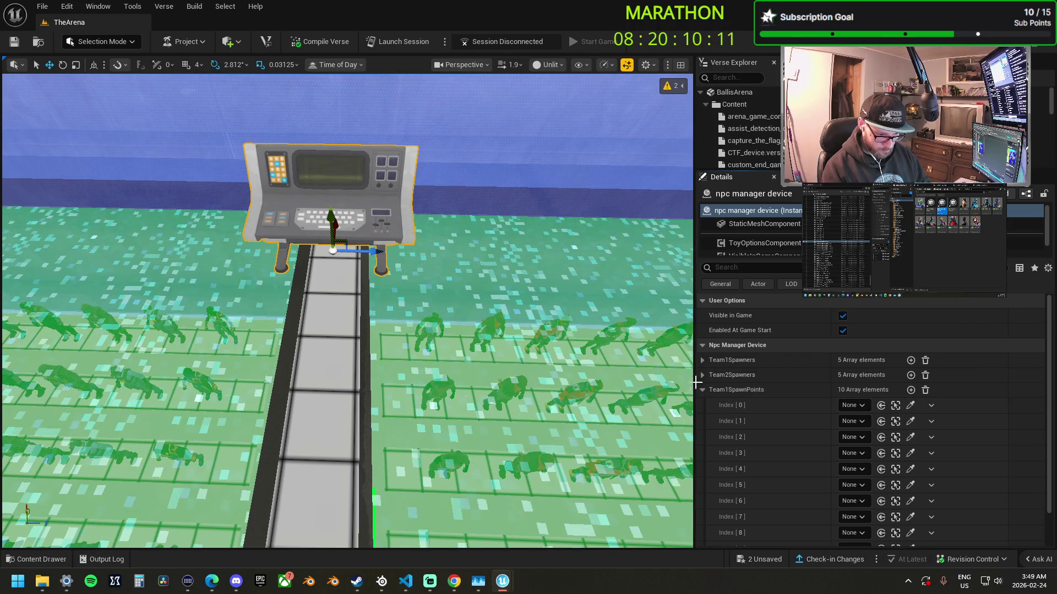
pyautogui.click(702, 390)
# - Add ten empty slots to the Team2SpawnPoints array
pyautogui.click(913, 405)
pyautogui.click(914, 405)
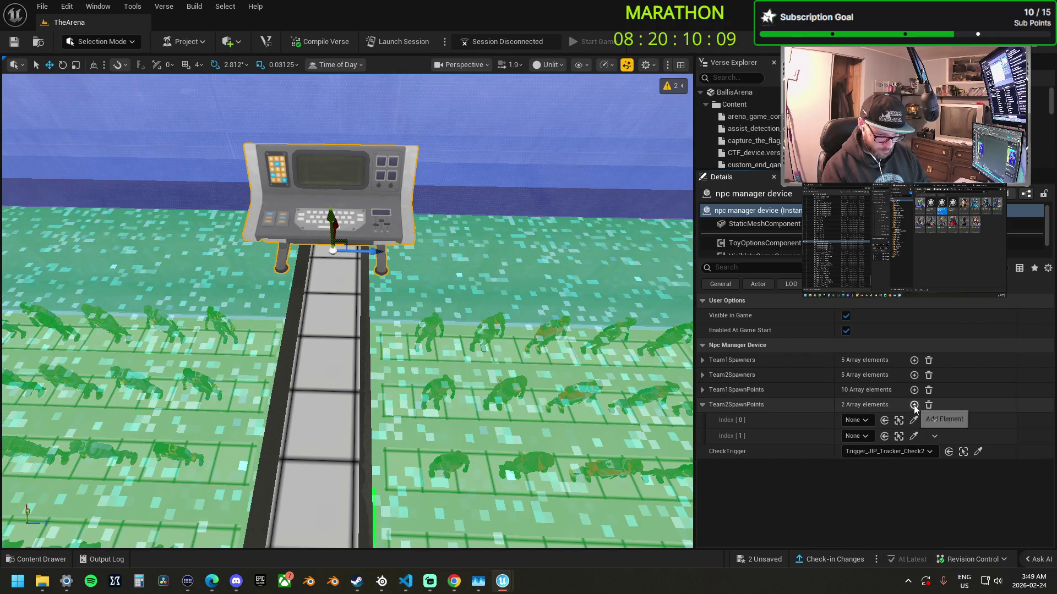
pyautogui.click(913, 405)
pyautogui.click(913, 405)
pyautogui.click(914, 405)
pyautogui.click(914, 405)
pyautogui.click(914, 405)
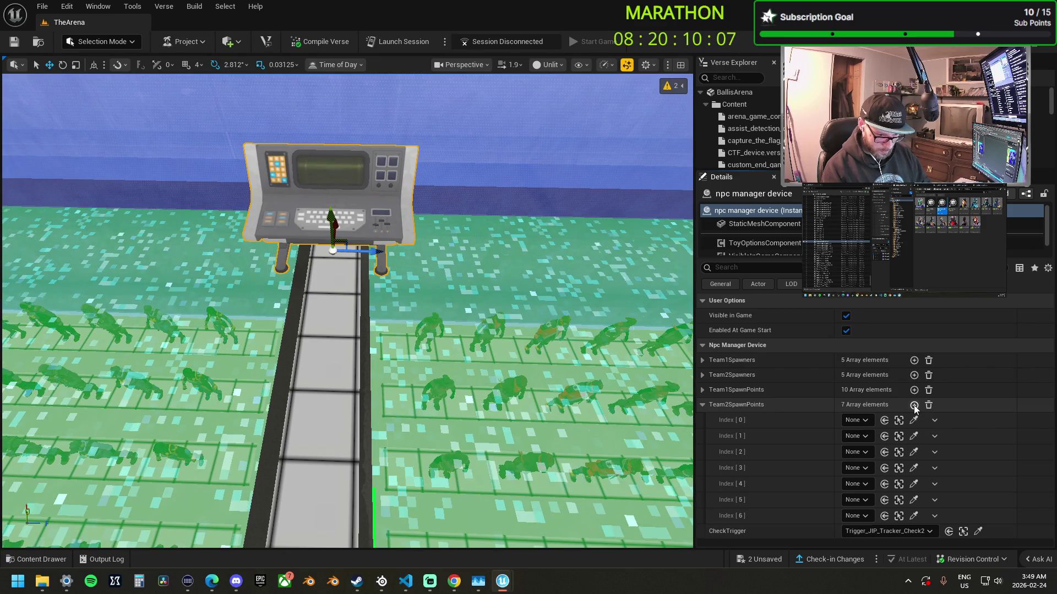
pyautogui.click(914, 405)
pyautogui.click(910, 405)
pyautogui.click(911, 405)
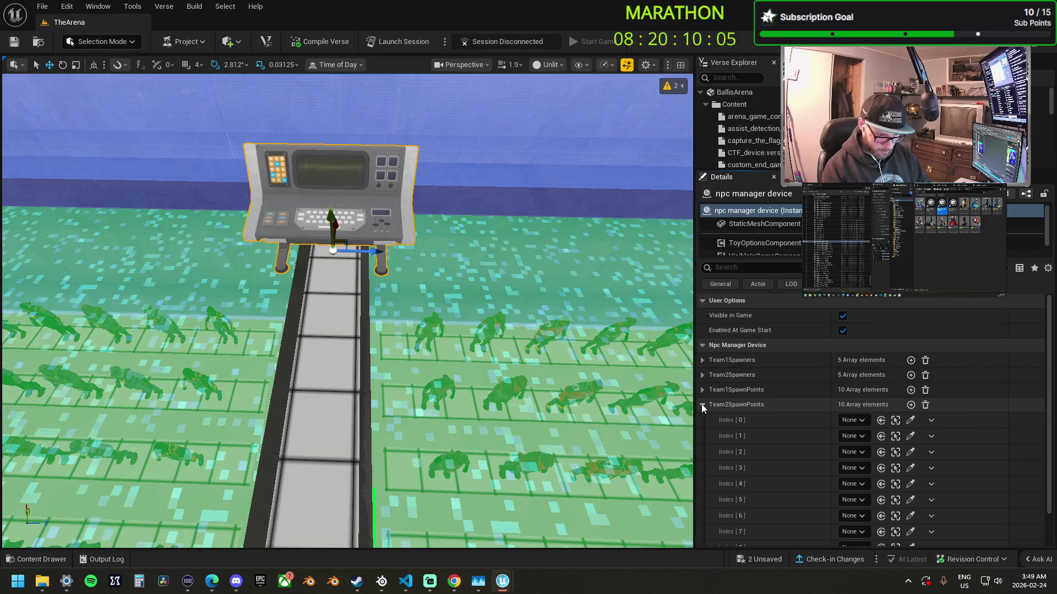
pyautogui.click(702, 405)
# - Check the spawn points offered in Team1SpawnPoints Index [0]'s dropdown, then dismiss it
pyautogui.click(702, 390)
pyautogui.scroll(-2, 716, 419)
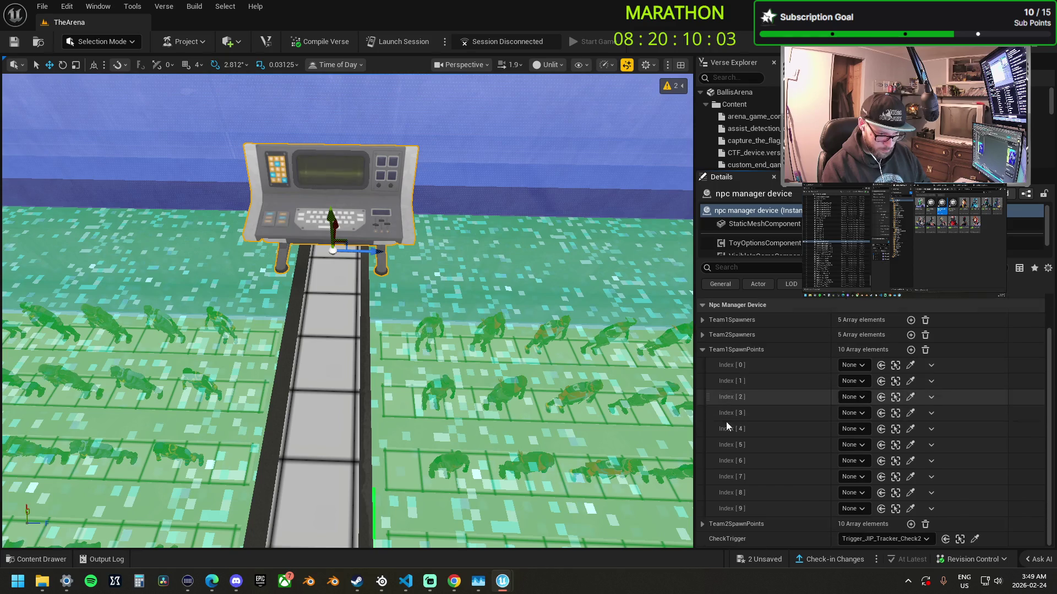
pyautogui.click(858, 365)
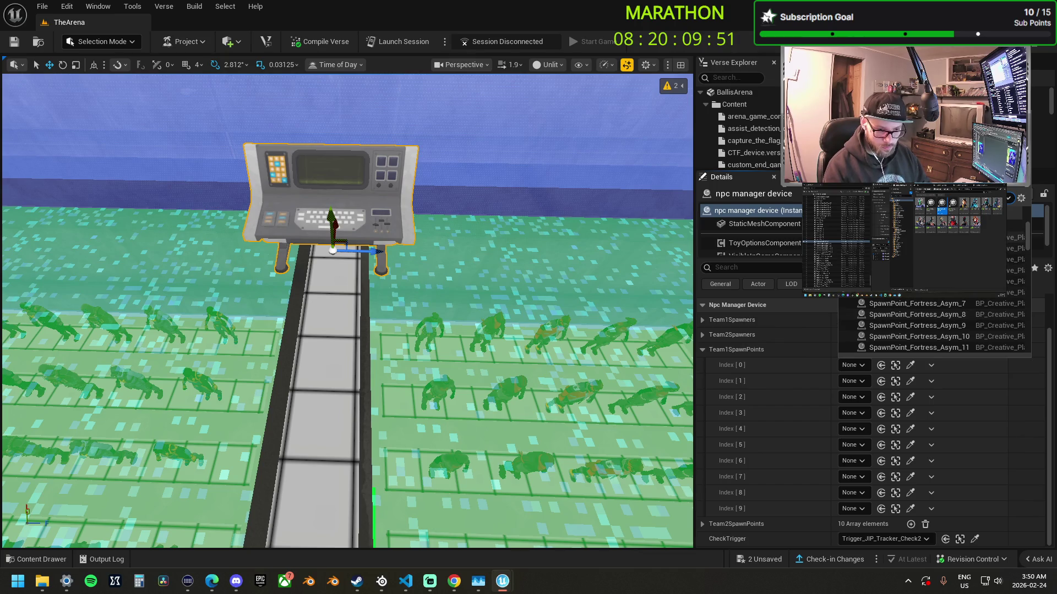
pyautogui.press('Escape')
pyautogui.scroll(2, 346, 311)
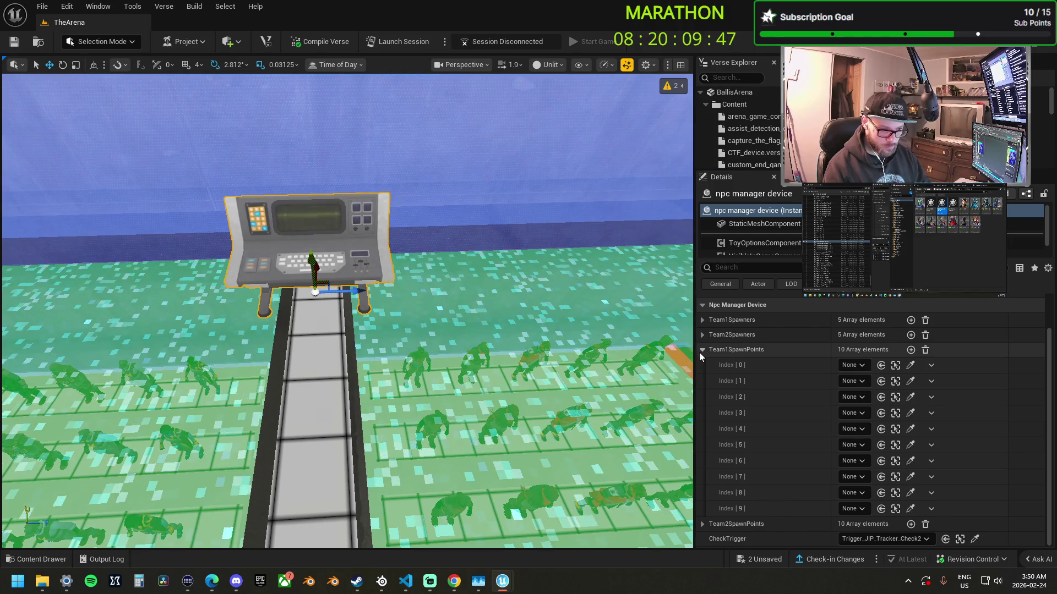
pyautogui.scroll(-2, 532, 358)
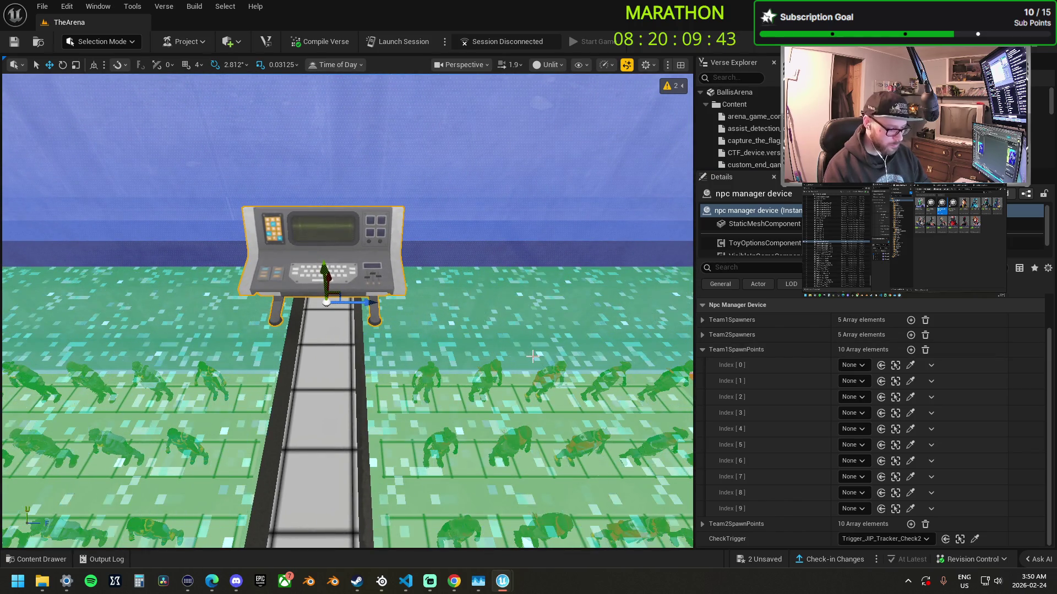
# - Move the view to the castle courtyard where the spawn pads are
pyautogui.press('1')
pyautogui.press('2')
pyautogui.moveTo(487, 400); pyautogui.dragTo(486, 374)
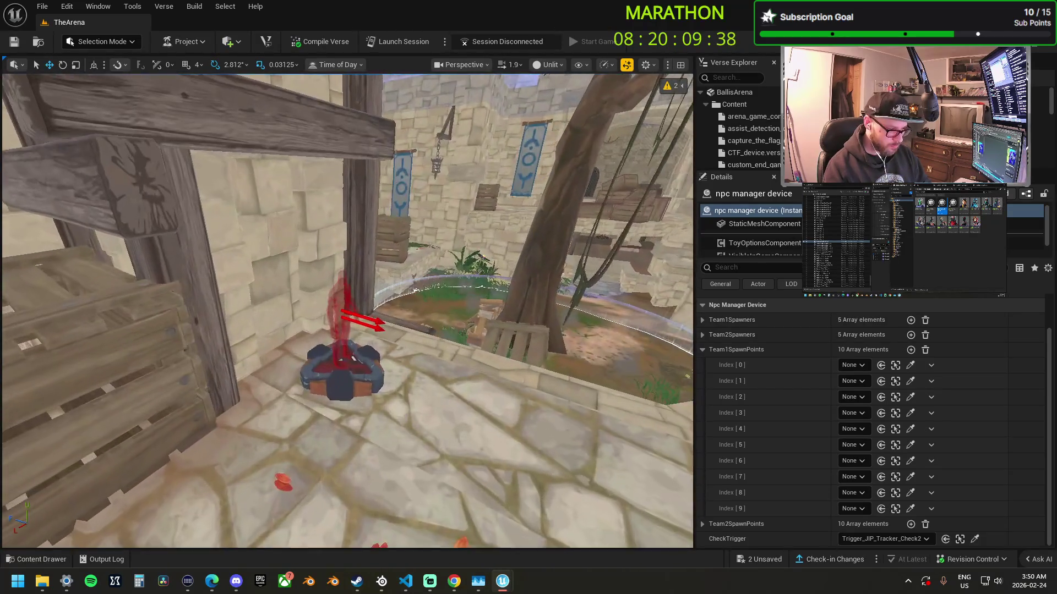
# - Pick fortress spawn pads for Team1SpawnPoints Index 0–3, including the red pad by the stairs
pyautogui.moveTo(582, 364); pyautogui.dragTo(582, 364)
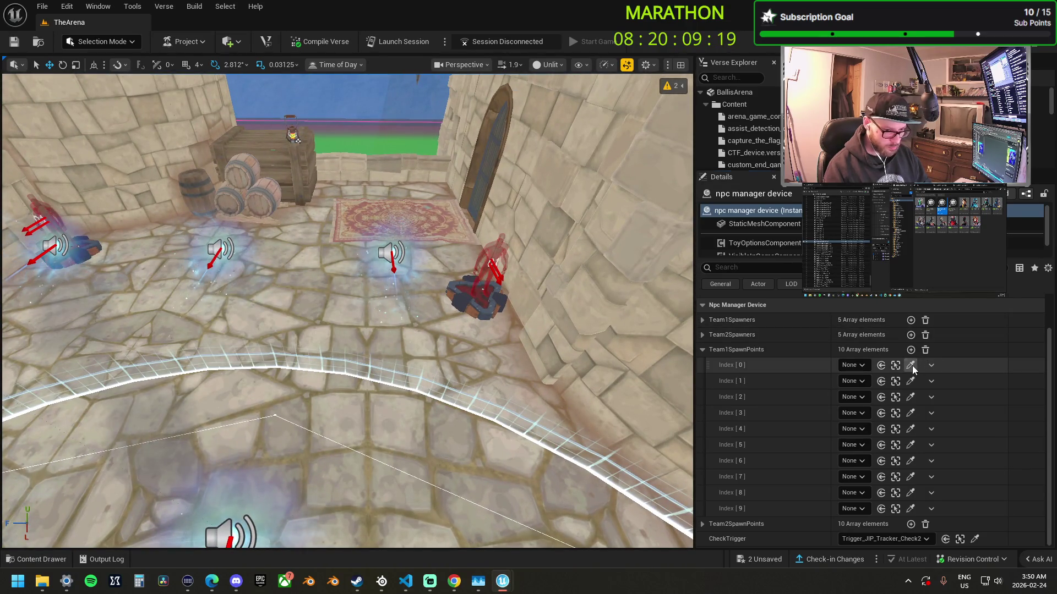
pyautogui.click(910, 365)
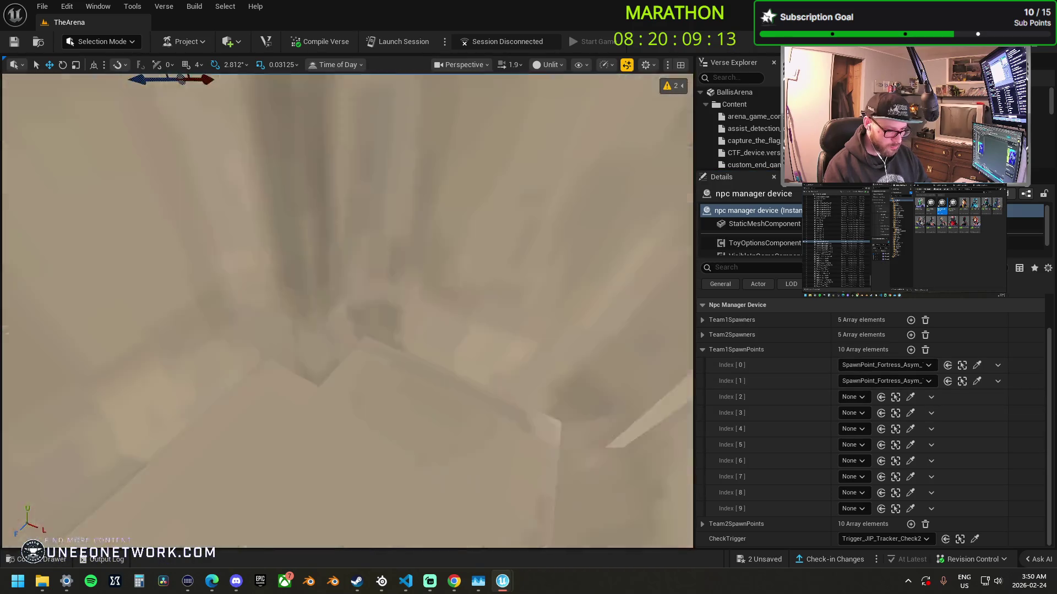
pyautogui.moveTo(484, 386)
pyautogui.mouseDown()
pyautogui.moveTo(487, 490)
pyautogui.moveTo(264, 377)
pyautogui.moveTo(596, 329)
pyautogui.mouseUp()
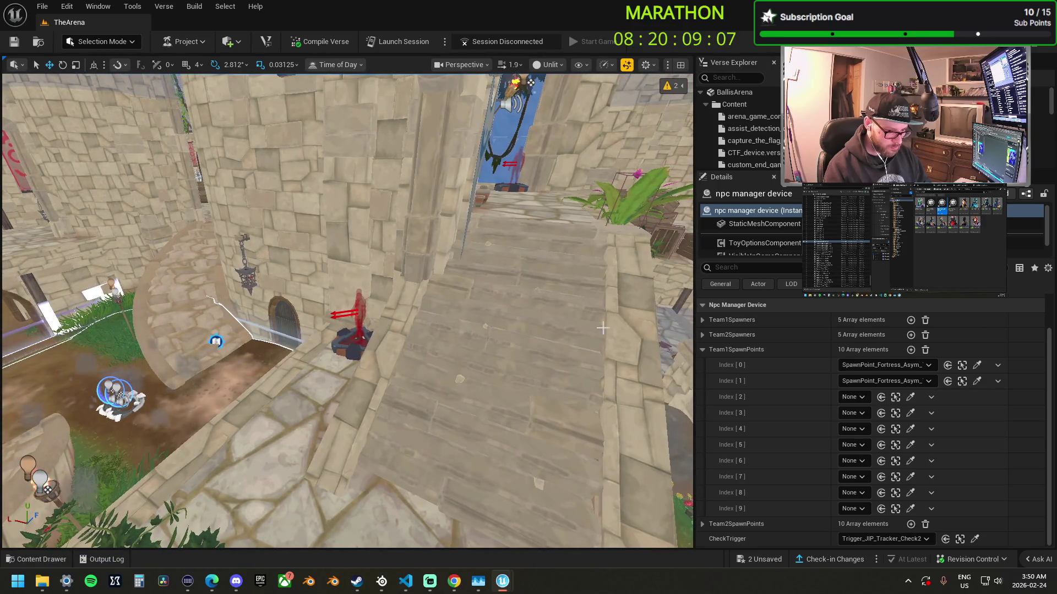
pyautogui.click(910, 398)
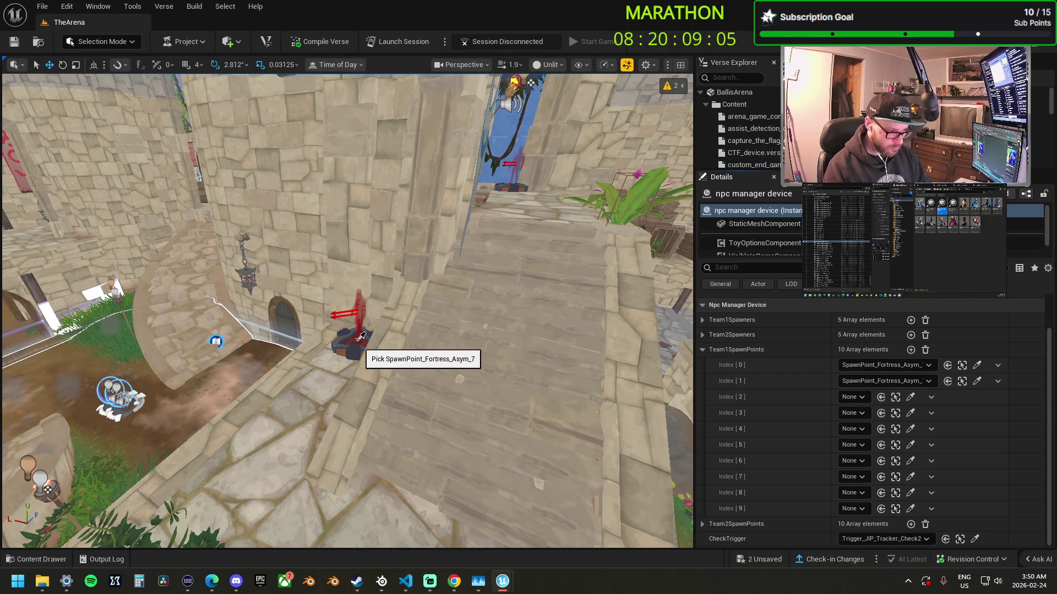
pyautogui.click(962, 396)
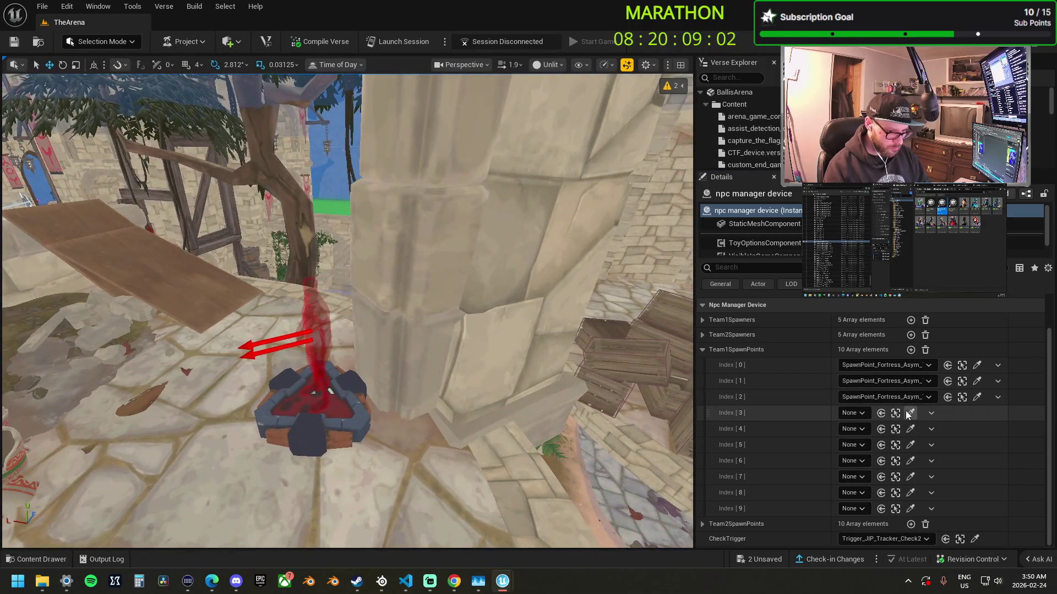
pyautogui.click(909, 413)
pyautogui.click(309, 424)
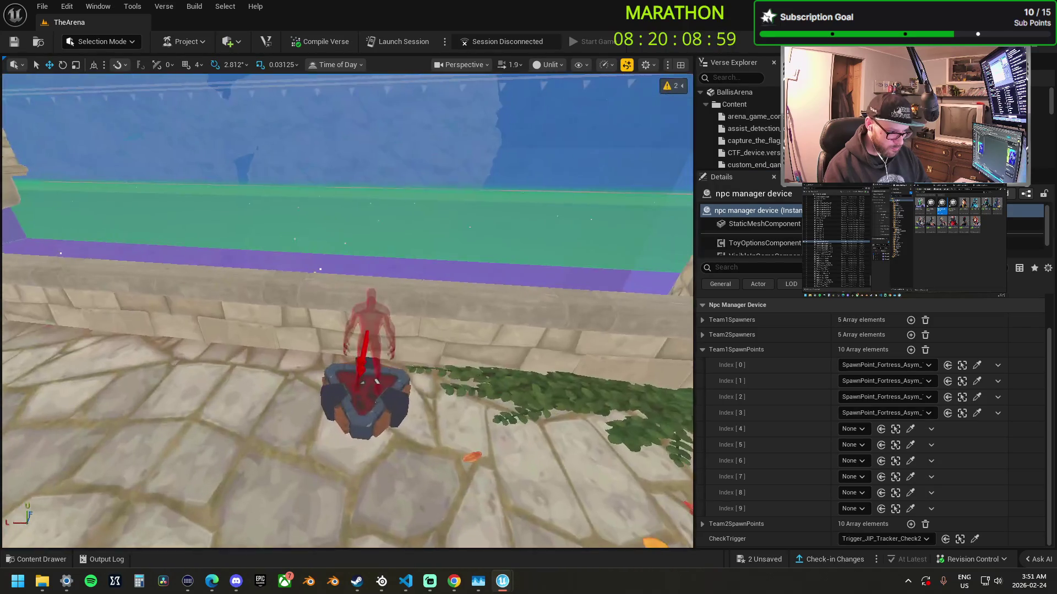
# - Pick fortress spawn pads for Team1SpawnPoints Index 4–9, then collapse the list
pyautogui.click(911, 429)
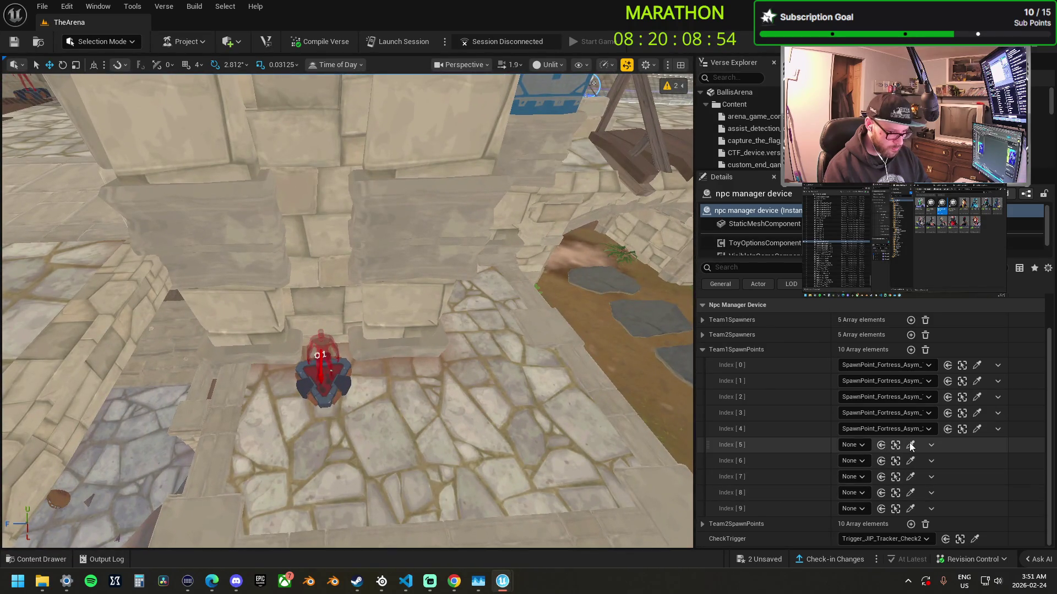
pyautogui.click(909, 444)
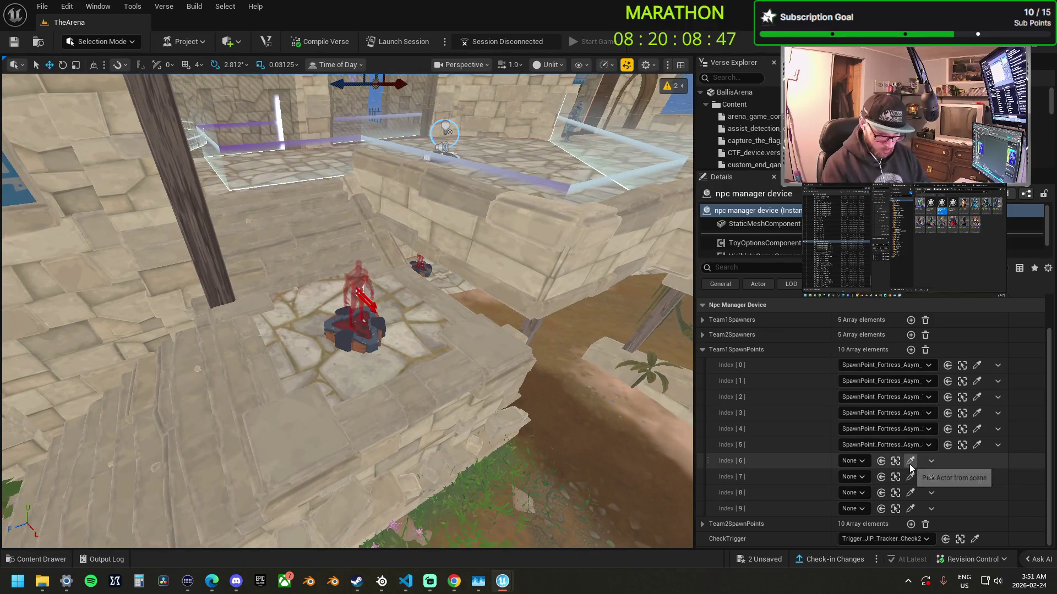
pyautogui.click(910, 465)
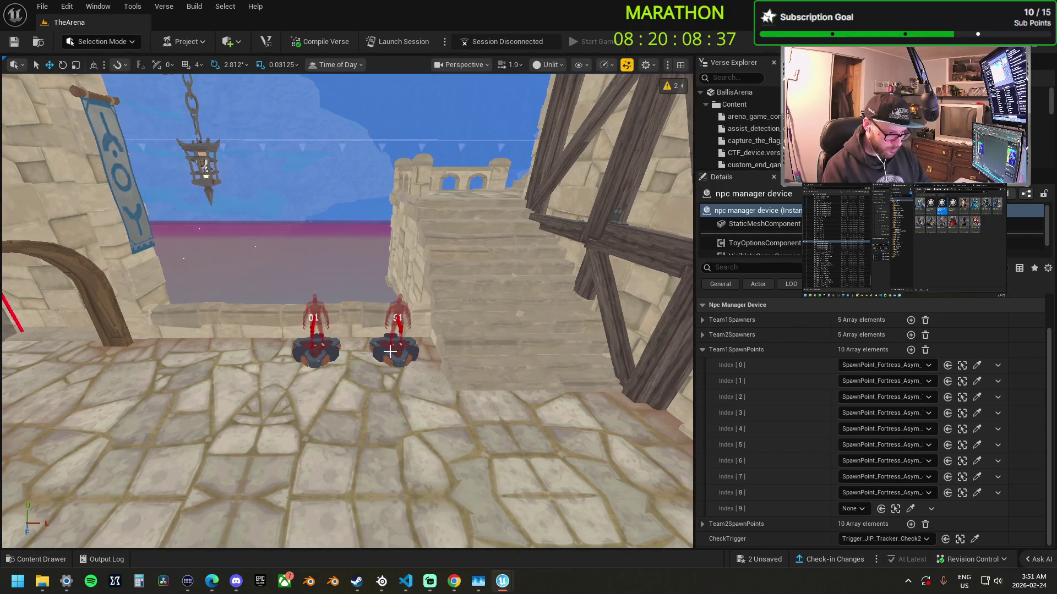
pyautogui.click(389, 352)
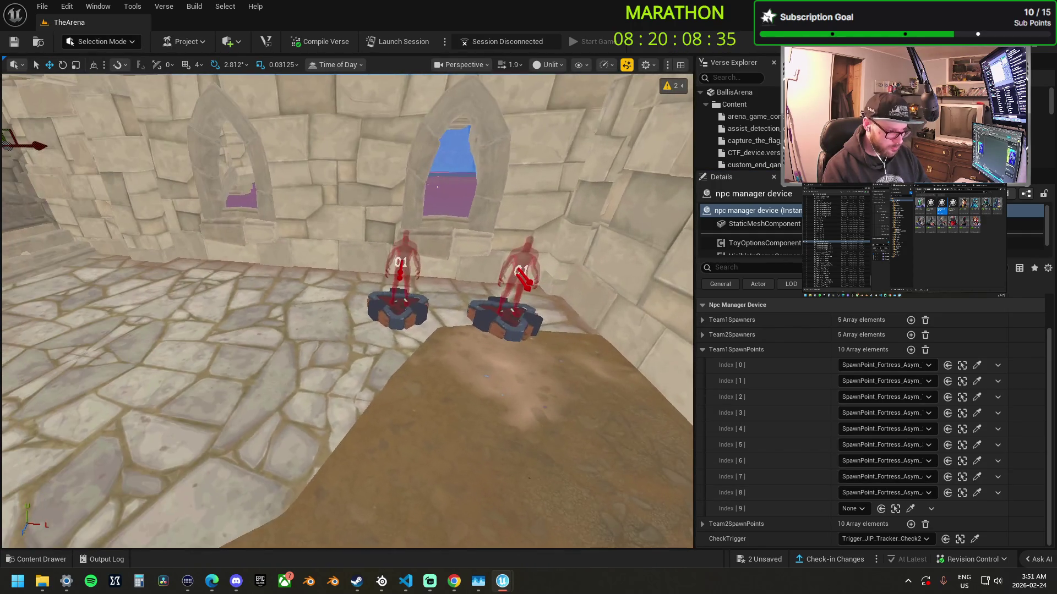
pyautogui.click(910, 508)
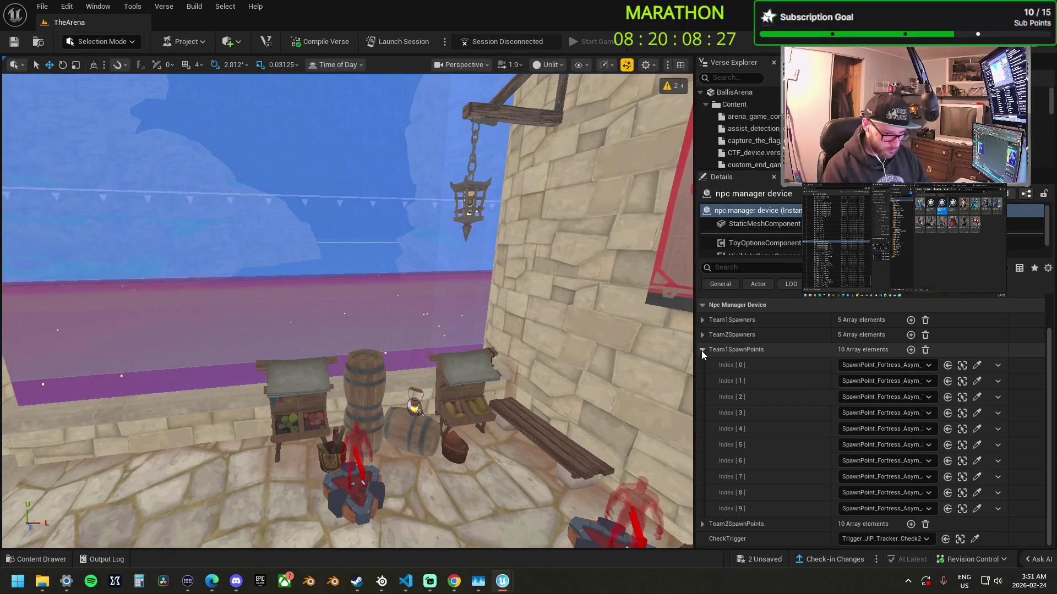
pyautogui.click(702, 351)
pyautogui.click(703, 405)
# - Eyedrop SpawnPoint_Fortress_Asym pads into Team2SpawnPoints Index 0–9, then collapse the list
pyautogui.click(910, 421)
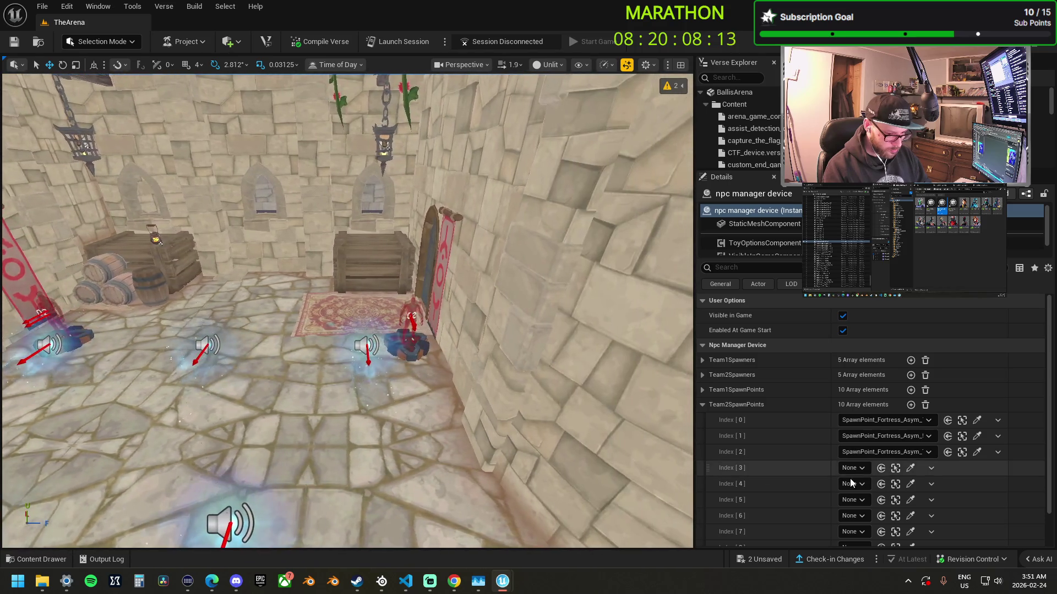
pyautogui.click(910, 468)
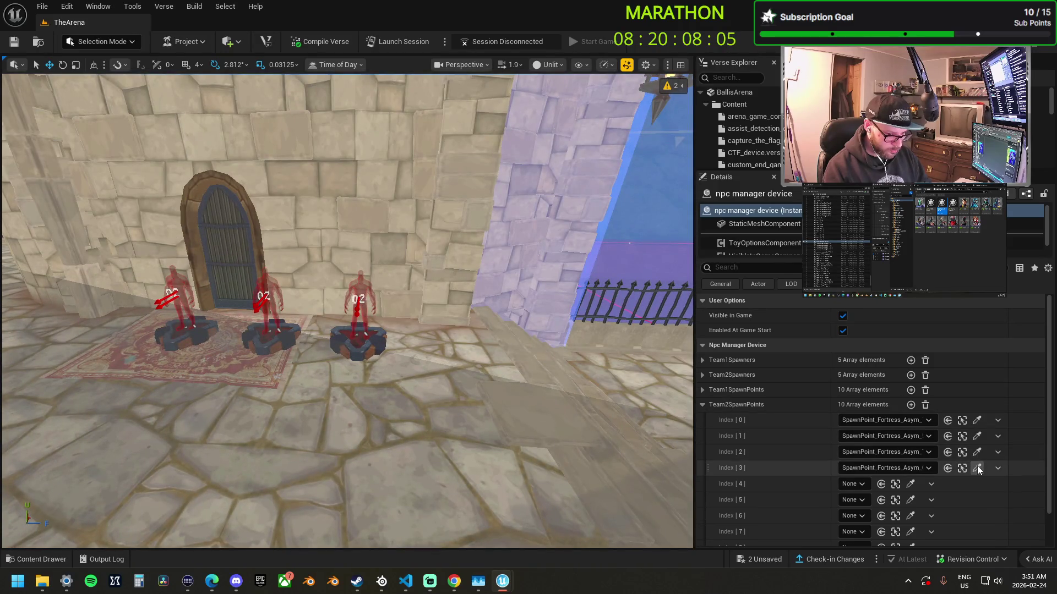
pyautogui.click(977, 468)
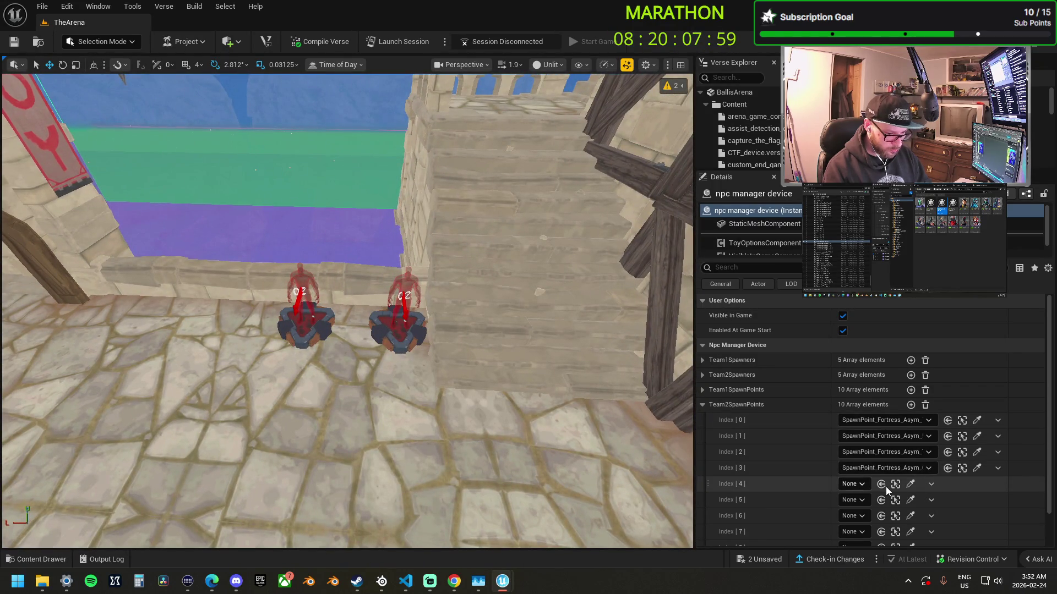
pyautogui.click(909, 485)
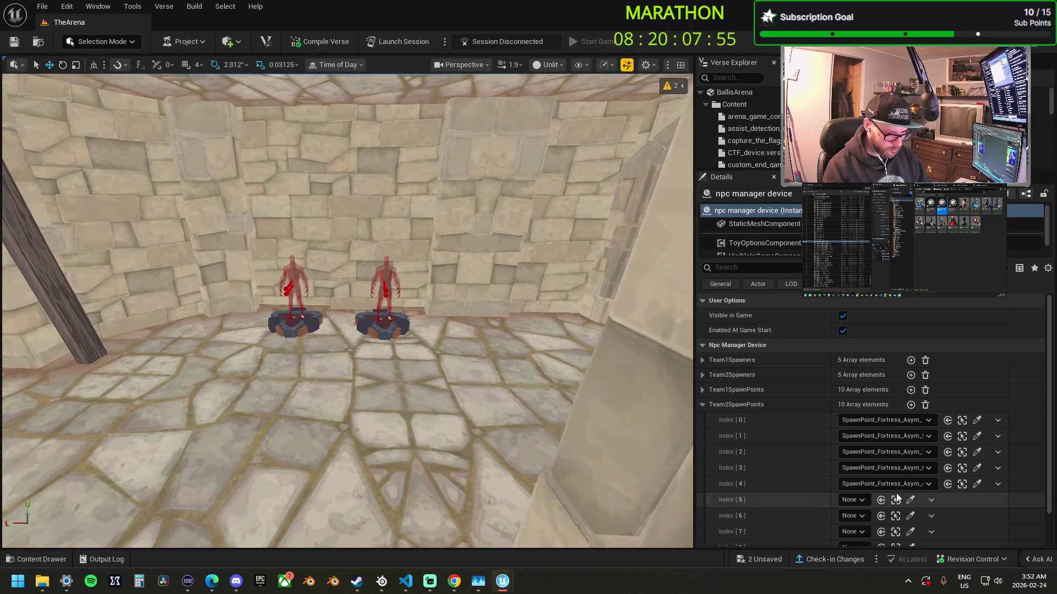
pyautogui.click(909, 502)
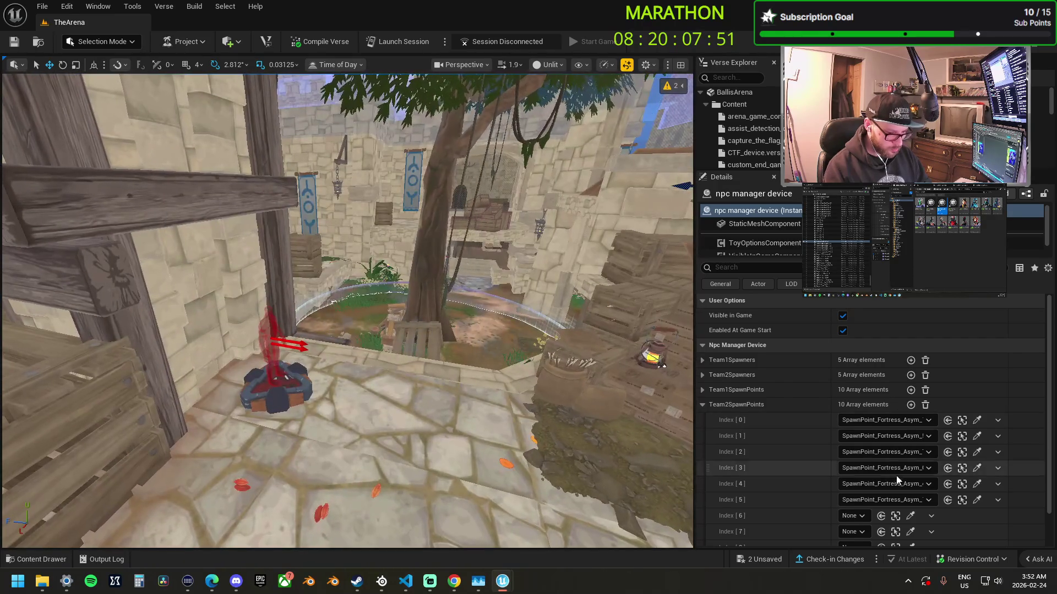
pyautogui.scroll(-2, 880, 451)
pyautogui.click(910, 476)
pyautogui.click(290, 380)
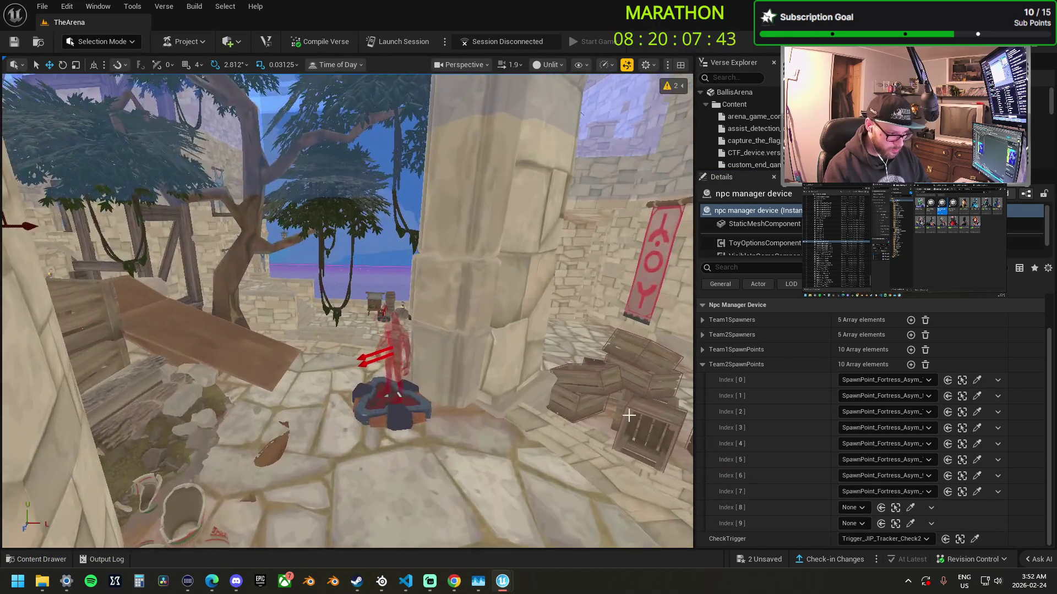
pyautogui.click(383, 405)
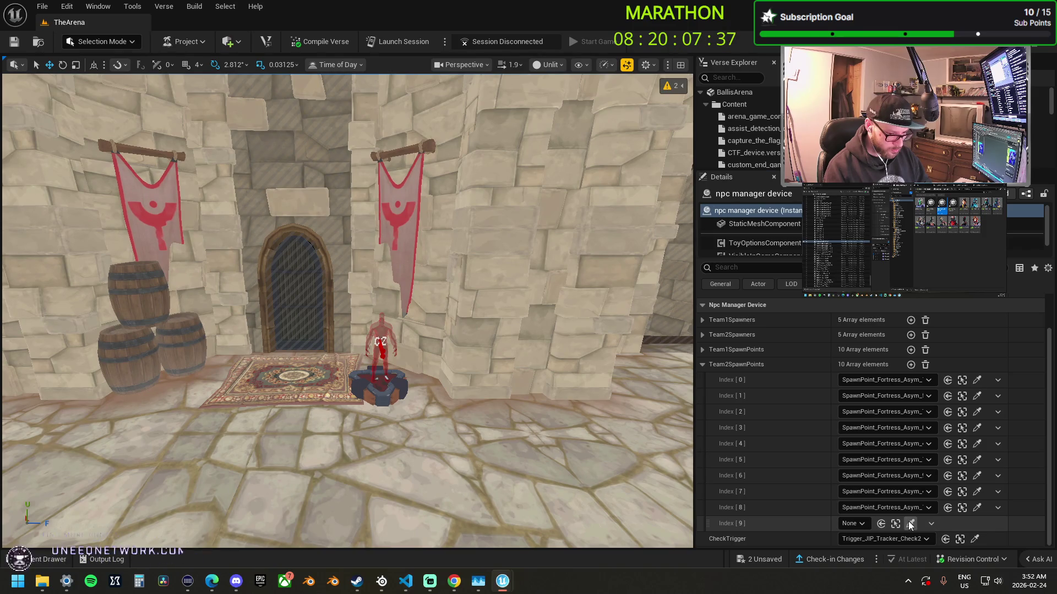
pyautogui.click(909, 524)
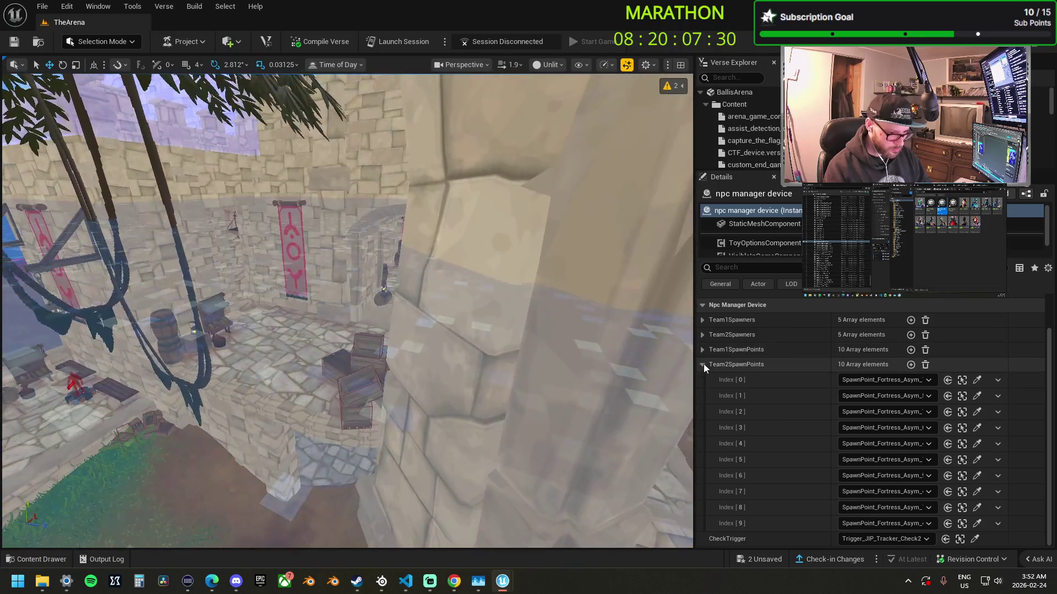
pyautogui.click(703, 364)
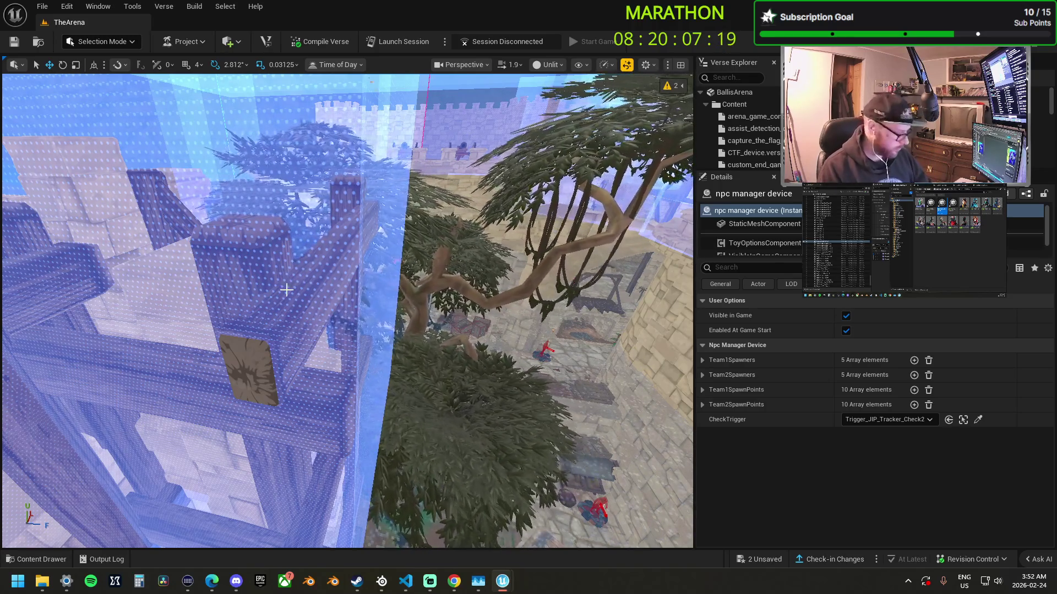
# - Frame the npc manager device and set its StaticMeshComponent scale to 0.5 on X, Y and Z
pyautogui.moveTo(286, 290); pyautogui.dragTo(300, 290)
pyautogui.press('f')
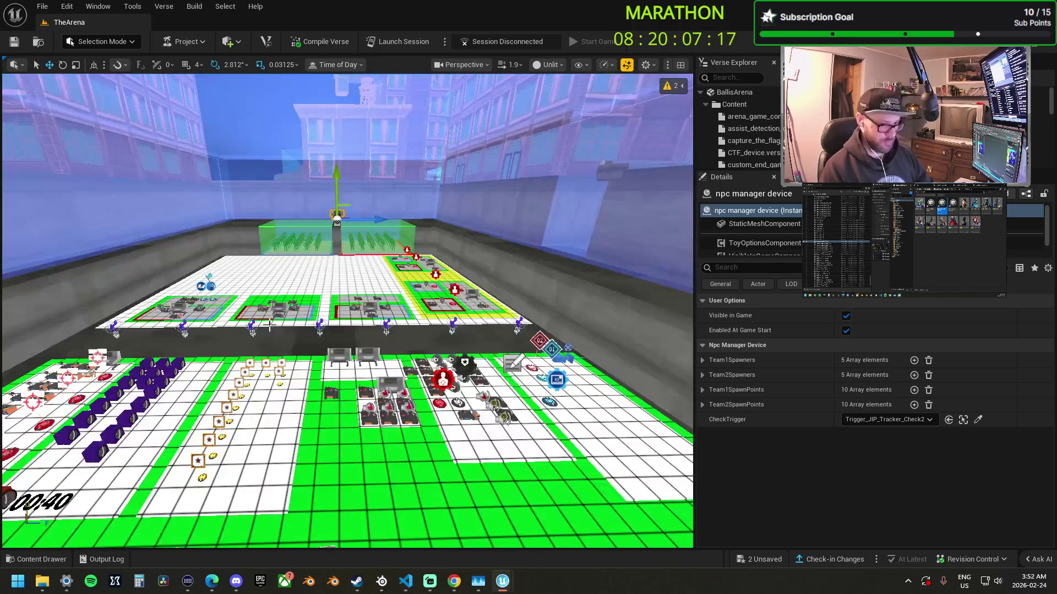
pyautogui.scroll(-10, 314, 293)
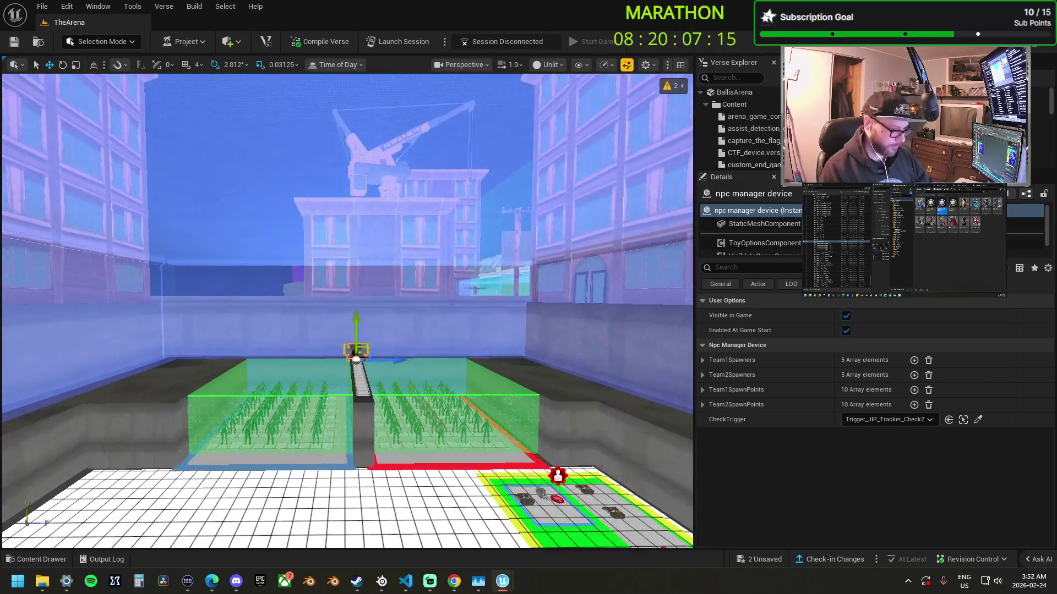
pyautogui.moveTo(347, 308); pyautogui.dragTo(303, 282)
pyautogui.click(765, 224)
pyautogui.click(865, 346)
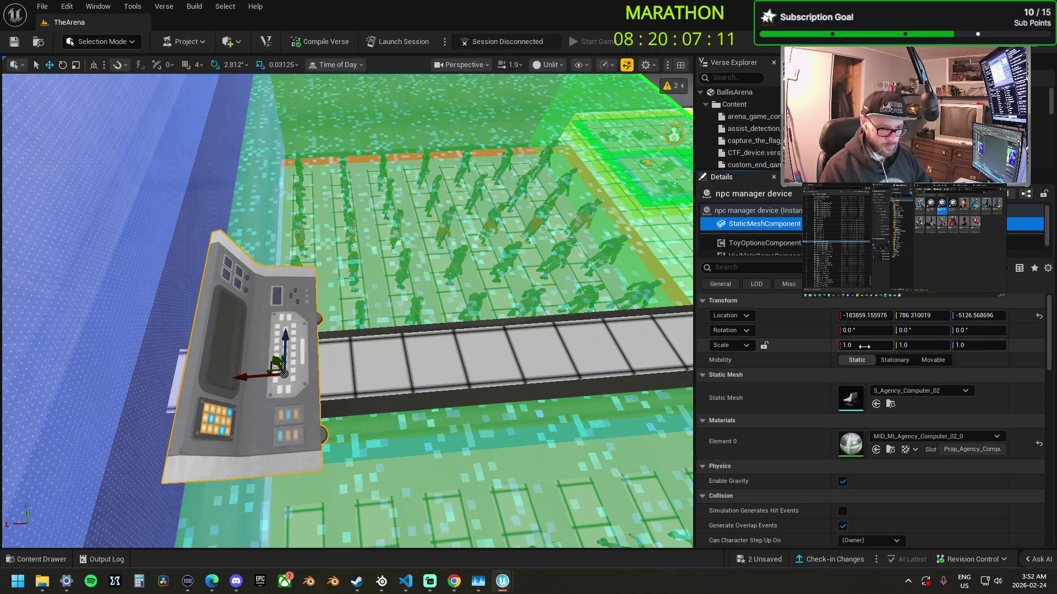
pyautogui.write('0.5')
pyautogui.press('Return')
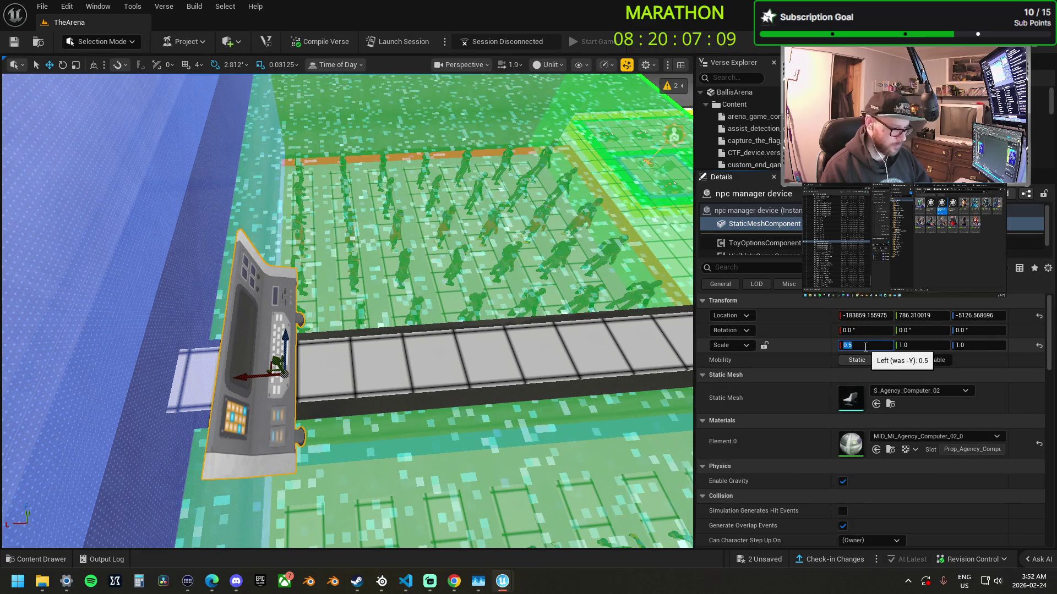
pyautogui.click(898, 346)
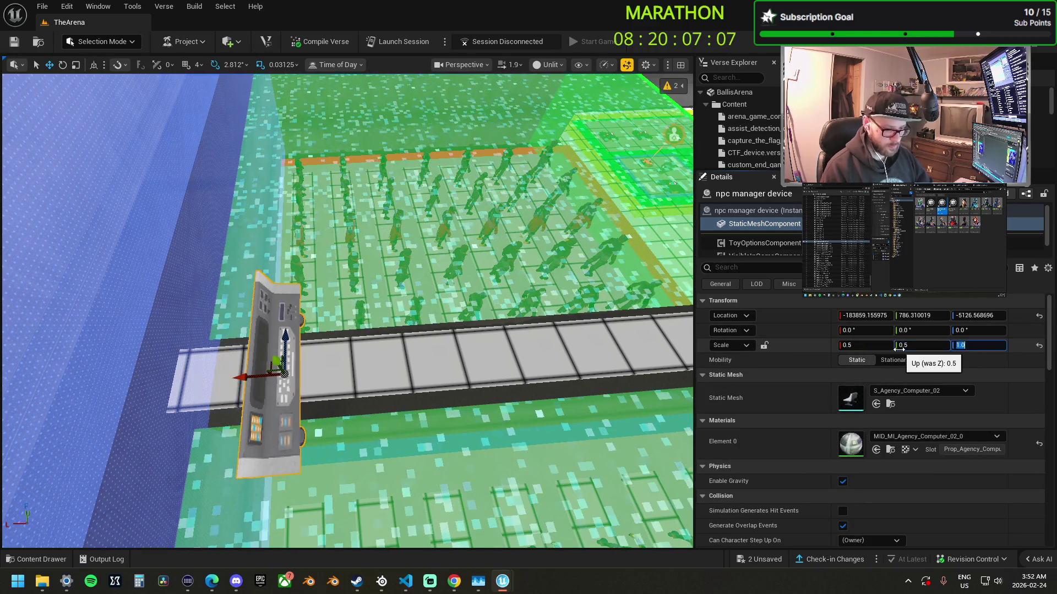
pyautogui.click(978, 345)
pyautogui.write('0.5')
pyautogui.moveTo(310, 375)
pyautogui.mouseDown()
pyautogui.moveTo(390, 249)
pyautogui.moveTo(308, 264)
pyautogui.moveTo(193, 322)
pyautogui.mouseUp()
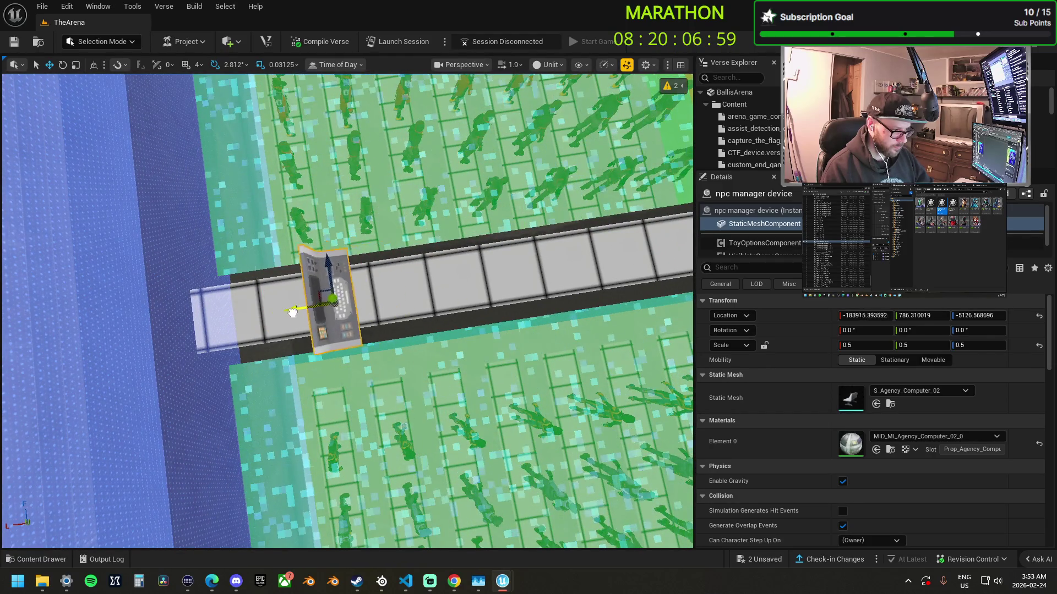
# - Alt-drag the device along X to place copies, up to npc manager device7, along the walkway
pyautogui.click(754, 210)
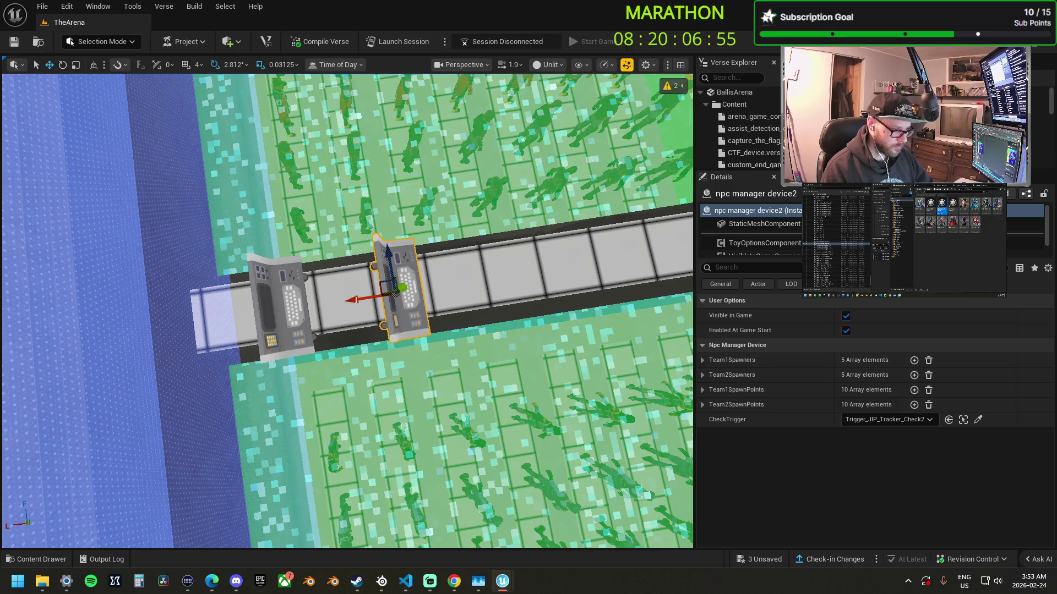
pyautogui.moveTo(351, 299); pyautogui.dragTo(355, 299)
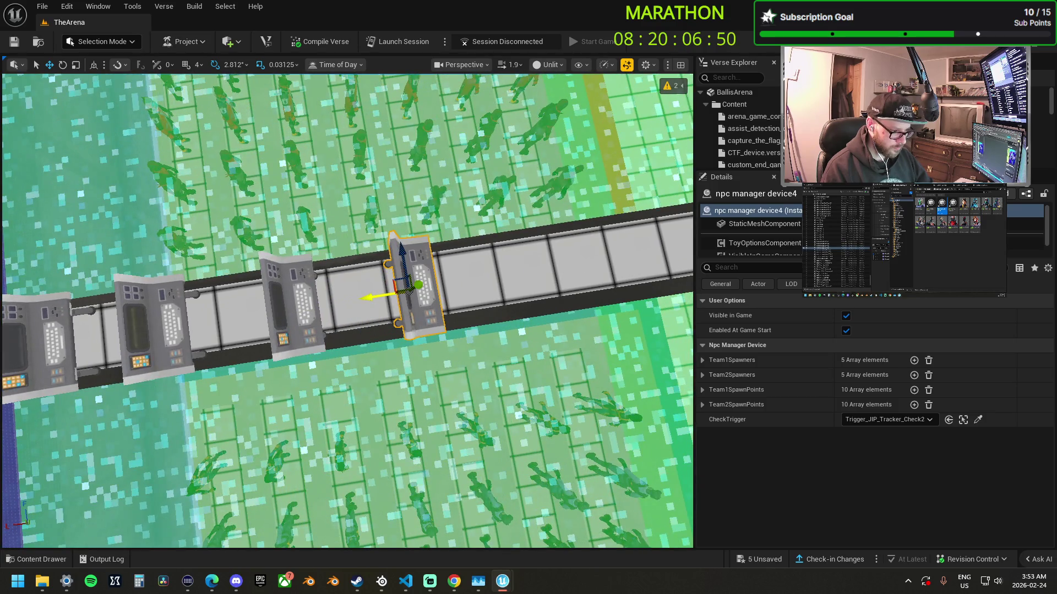
pyautogui.moveTo(366, 297)
pyautogui.mouseDown()
pyautogui.moveTo(392, 293)
pyautogui.moveTo(368, 324)
pyautogui.moveTo(367, 278)
pyautogui.moveTo(368, 317)
pyautogui.moveTo(418, 321)
pyautogui.mouseUp()
pyautogui.click(418, 320)
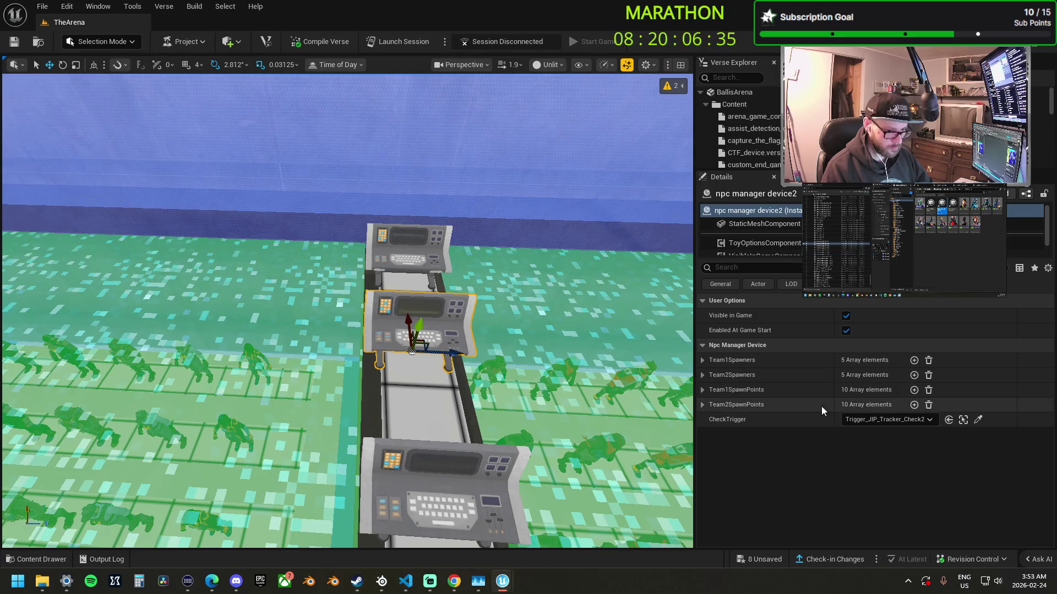
# - Re-point device2's Team1Spawners Index 0–4 to NPC_Spawner_Team1_Map2_5 down to Map2_1
pyautogui.click(703, 360)
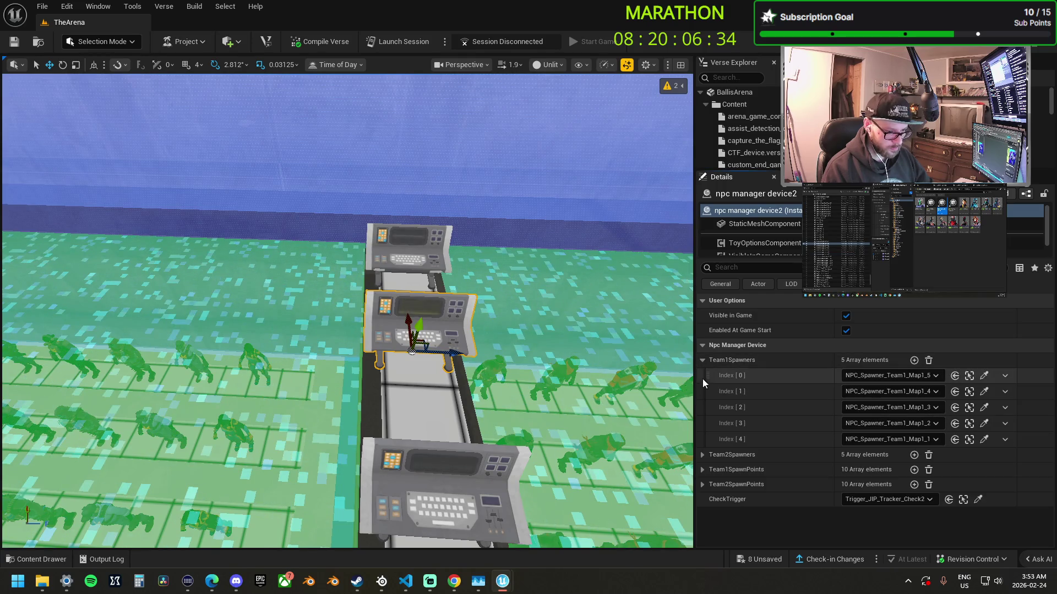
pyautogui.click(983, 375)
pyautogui.click(237, 426)
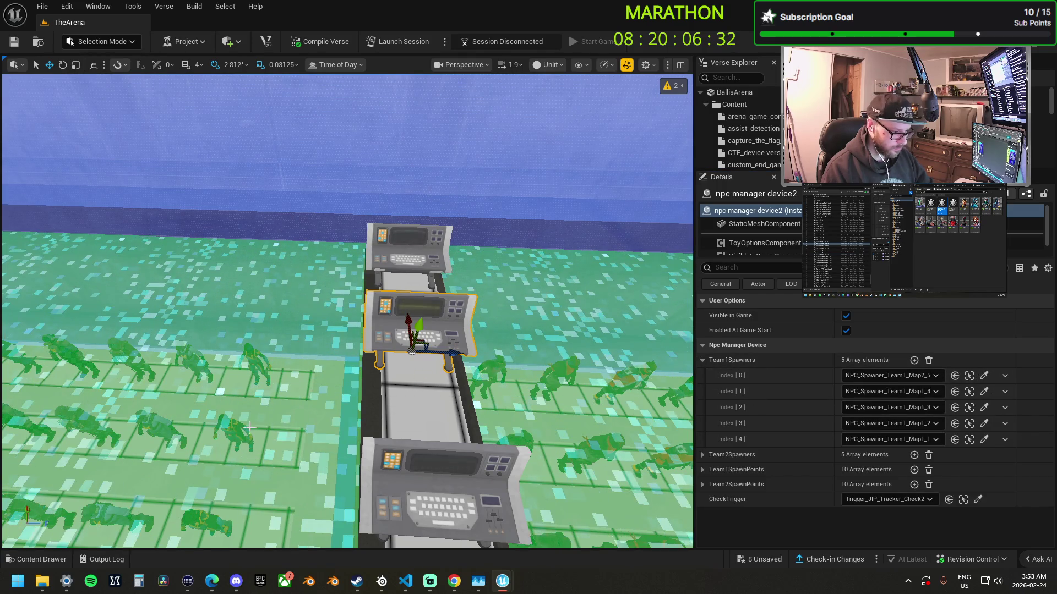
pyautogui.click(983, 391)
pyautogui.click(219, 436)
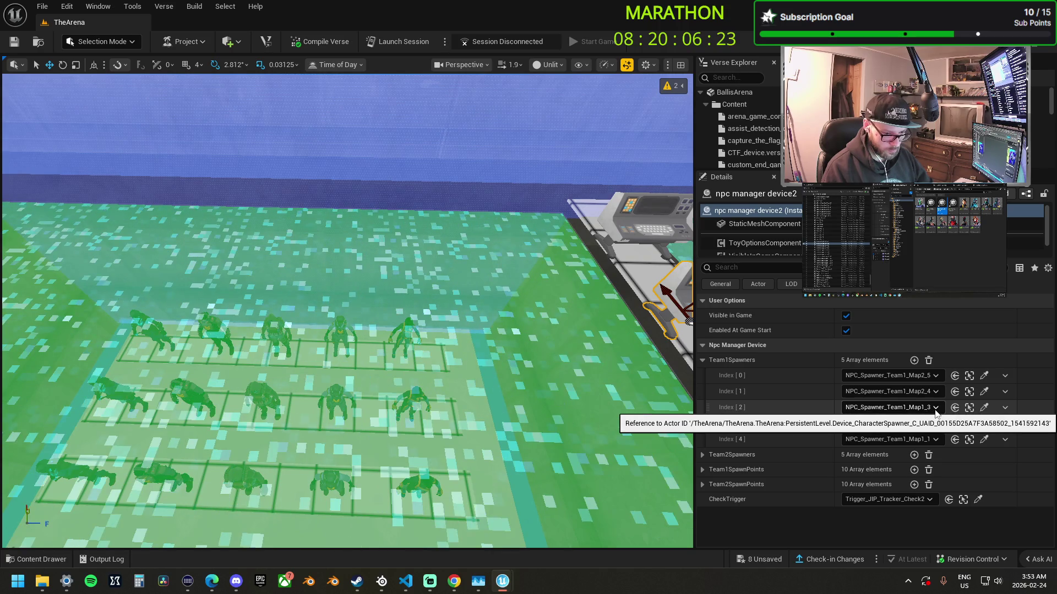
pyautogui.click(984, 407)
pyautogui.click(267, 405)
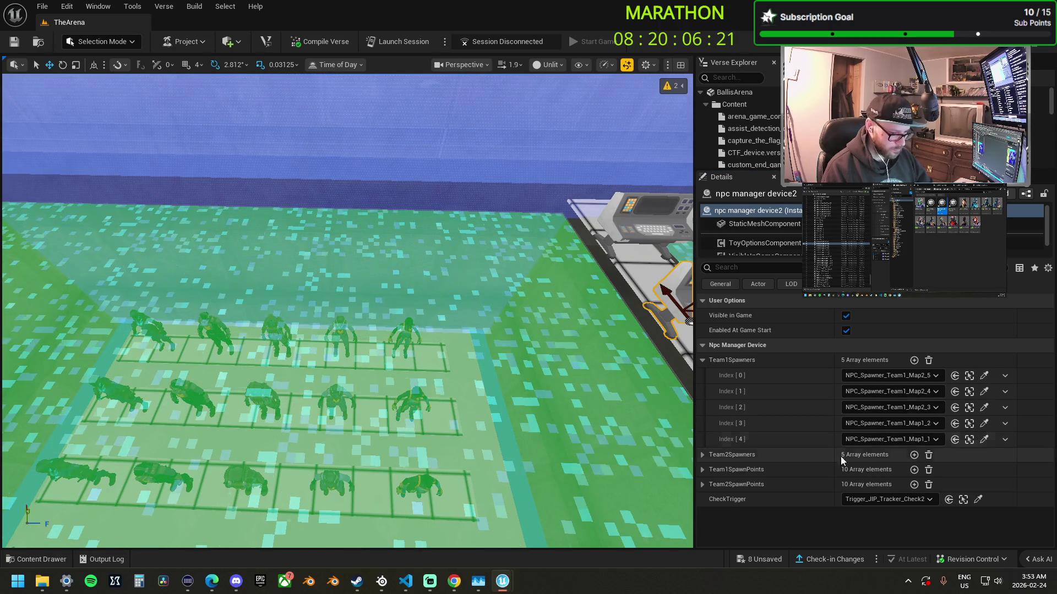
pyautogui.click(984, 424)
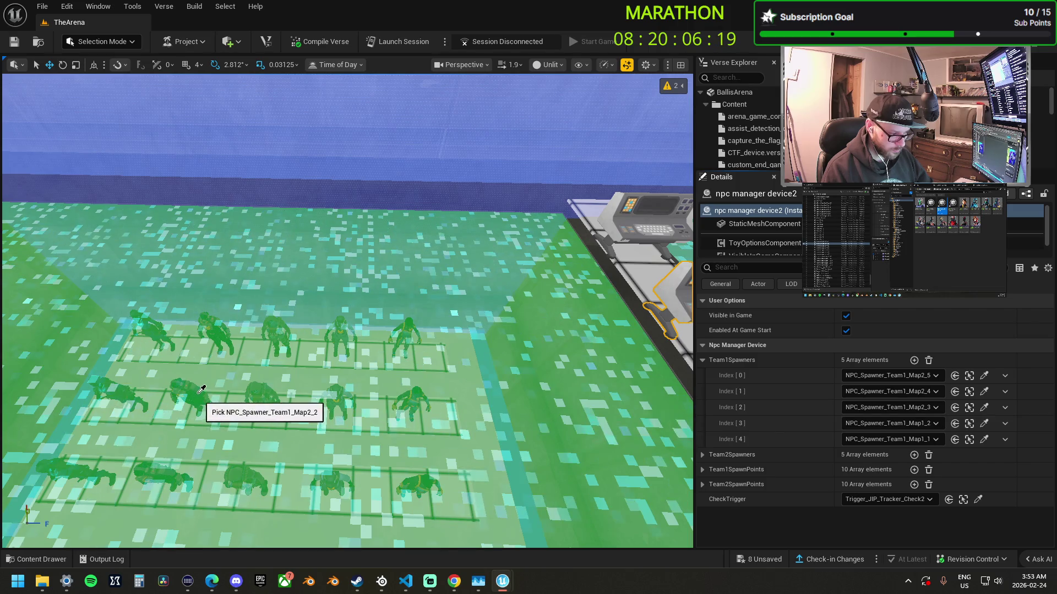
pyautogui.click(197, 393)
pyautogui.click(984, 439)
pyautogui.click(118, 393)
pyautogui.moveTo(289, 391); pyautogui.dragTo(397, 386)
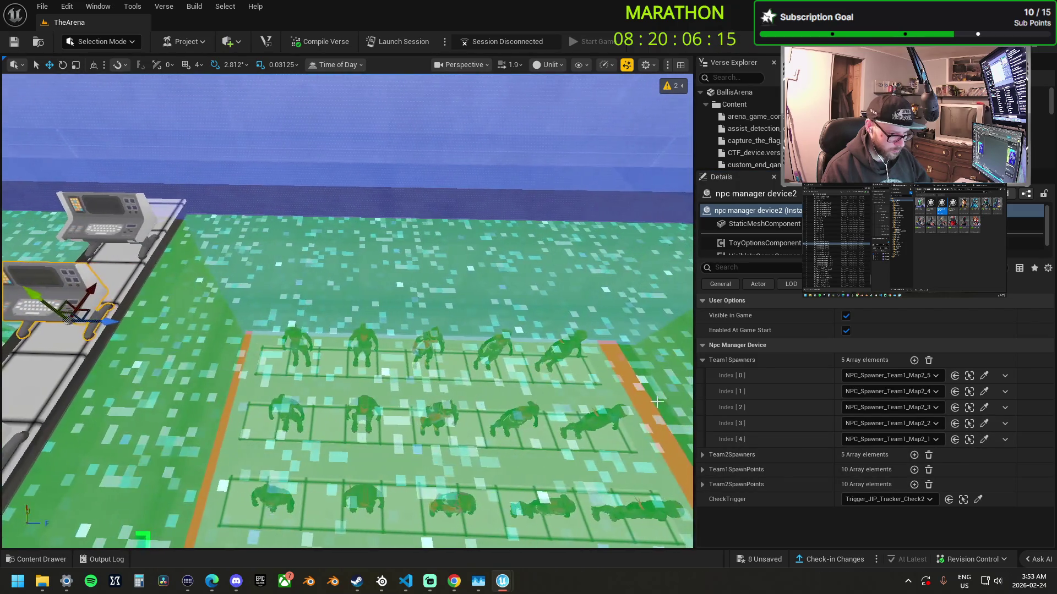
# - Assign NPC_Spawner_Team2_Map2_6 through Map2_10 to Team2Spawners Index 0–4
pyautogui.click(701, 360)
pyautogui.click(703, 375)
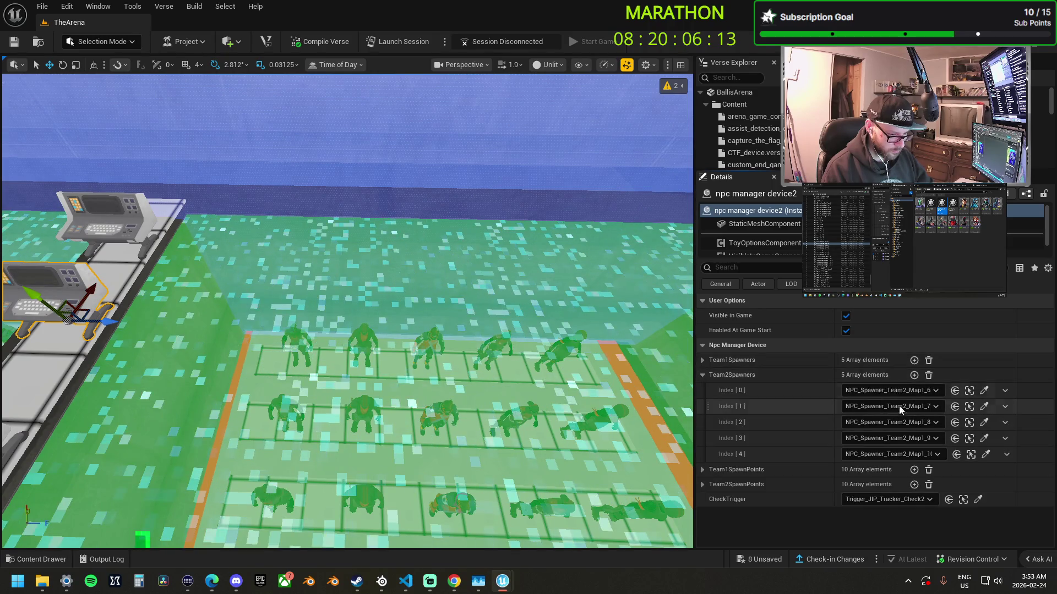
pyautogui.click(983, 390)
pyautogui.click(300, 415)
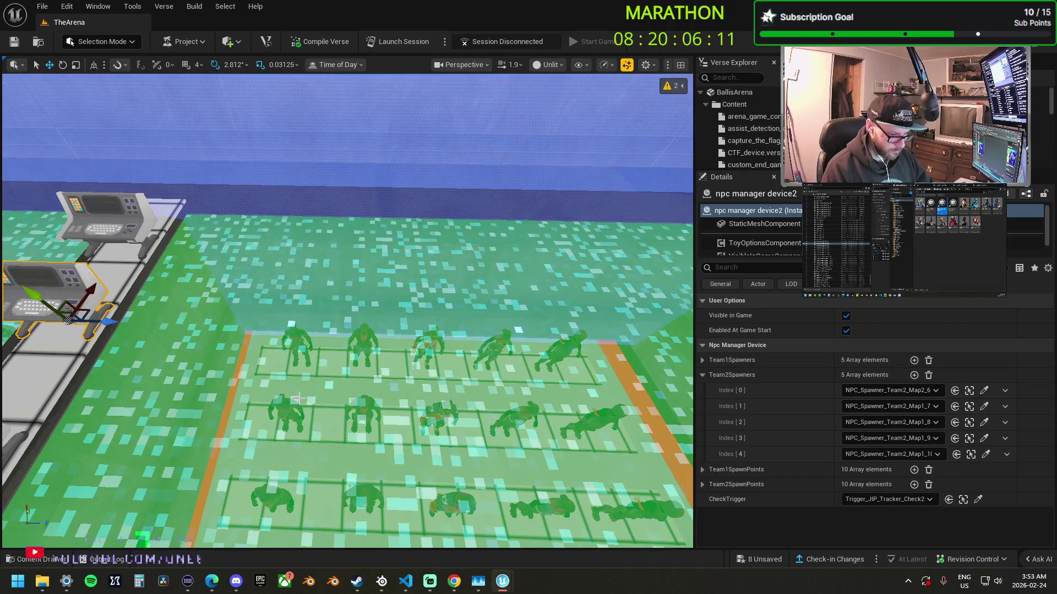
pyautogui.click(983, 406)
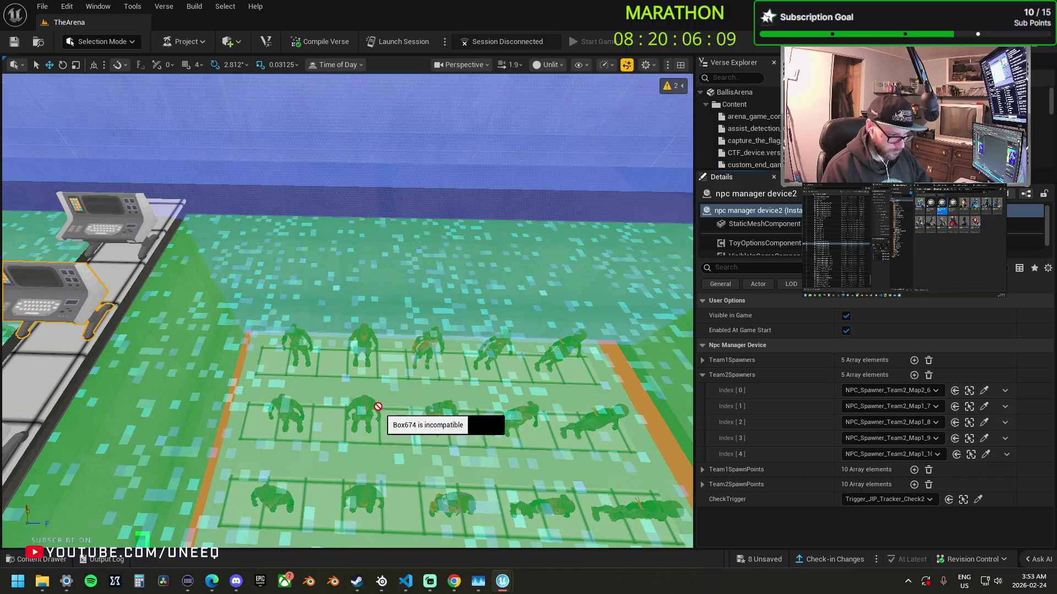
pyautogui.click(985, 421)
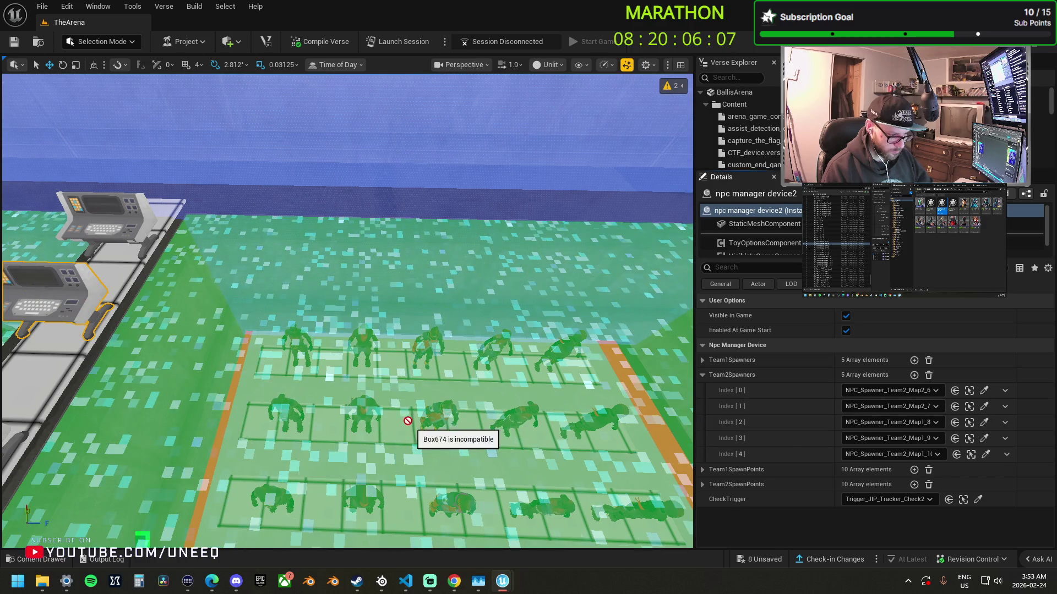
pyautogui.click(448, 407)
pyautogui.click(984, 438)
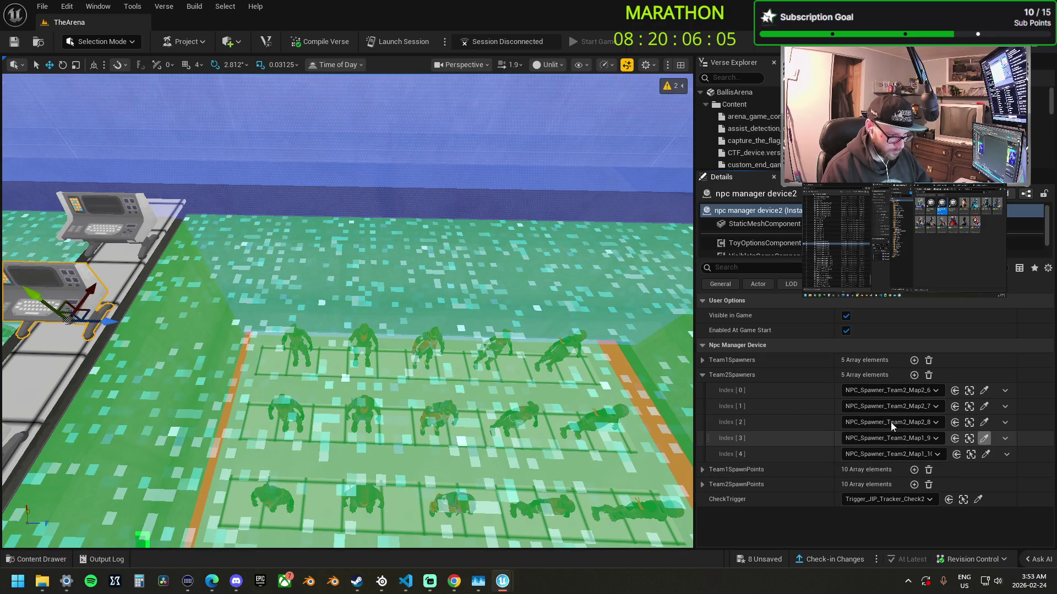
pyautogui.click(515, 421)
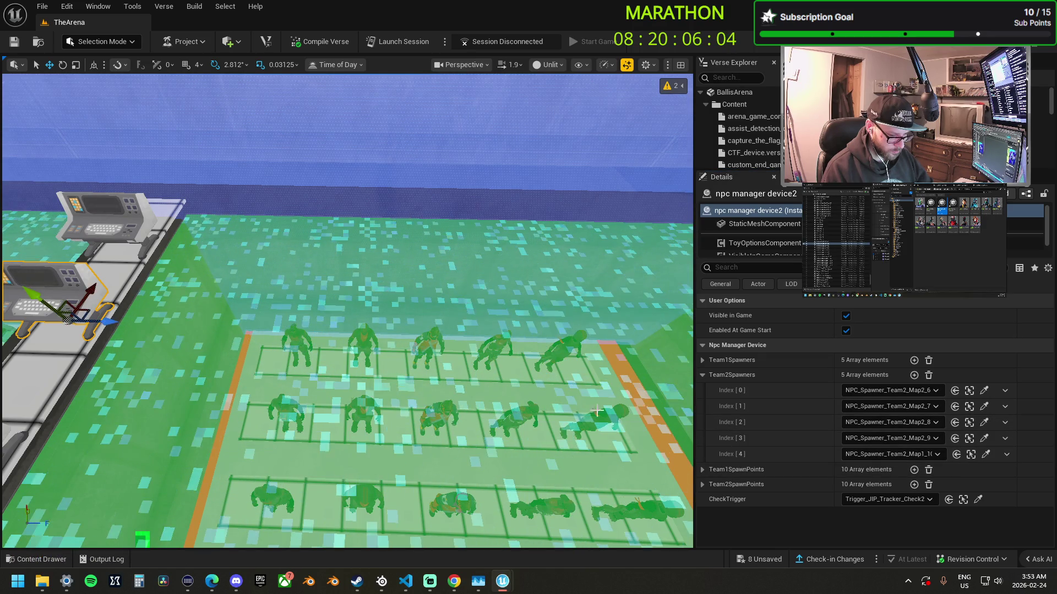
pyautogui.click(985, 454)
pyautogui.click(598, 418)
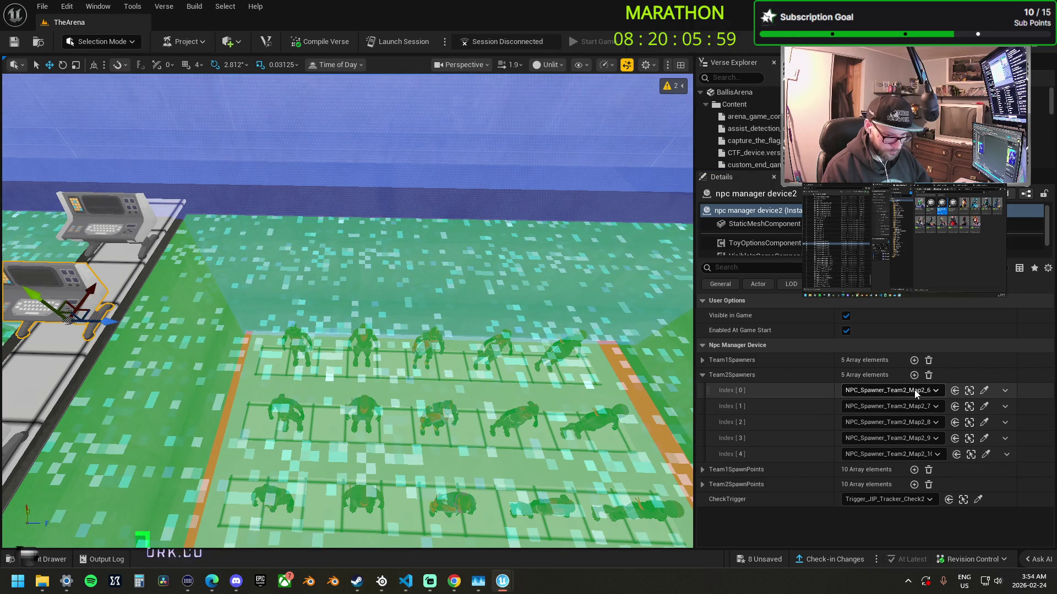
pyautogui.click(702, 375)
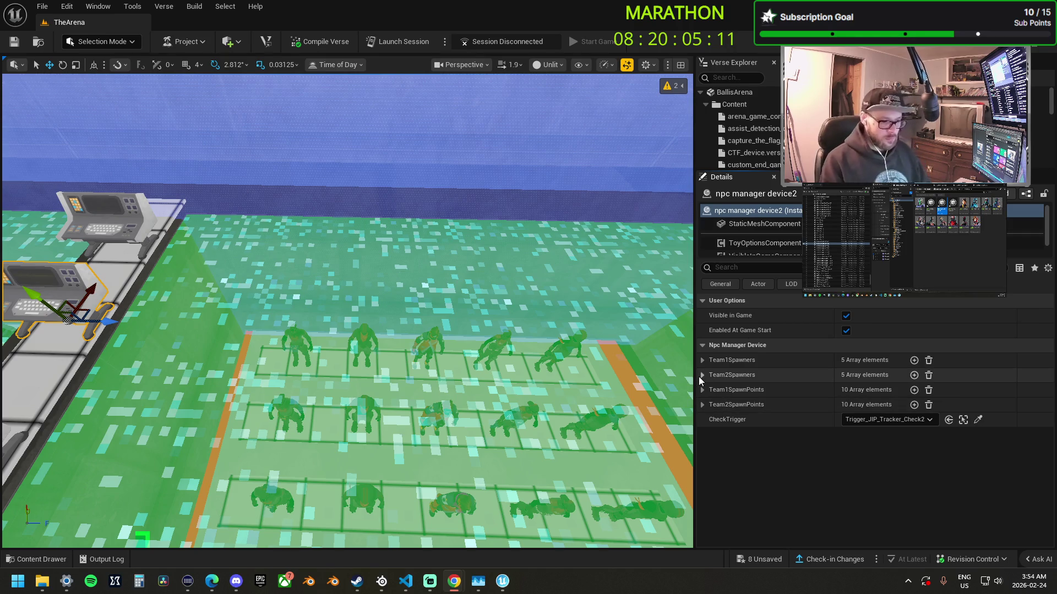
pyautogui.click(702, 375)
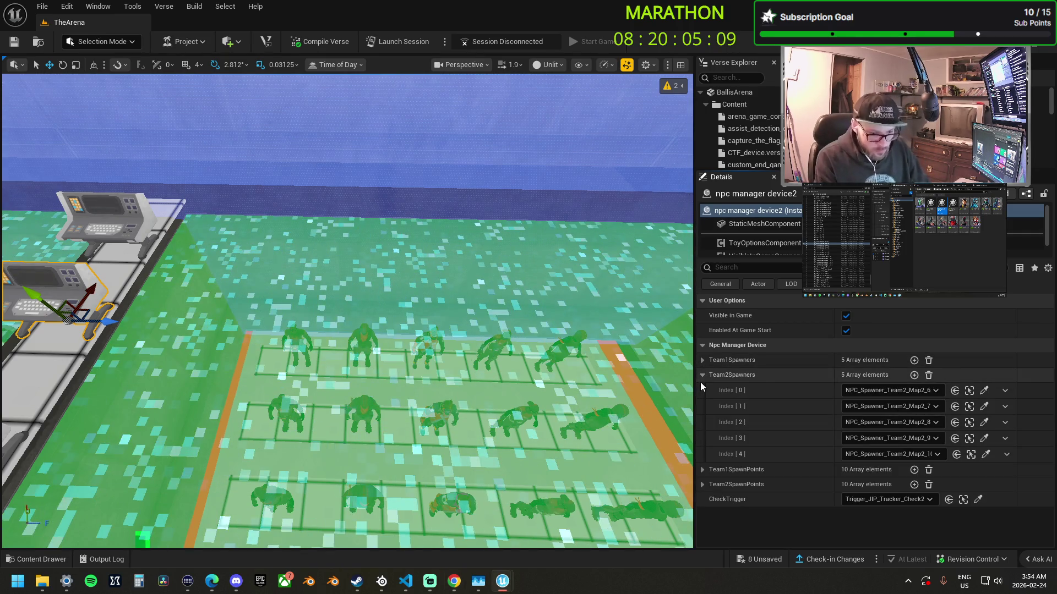
# - Frame the device, expand Team1SpawnPoints, and start picking a Sanctum pad for Index 0
pyautogui.click(702, 376)
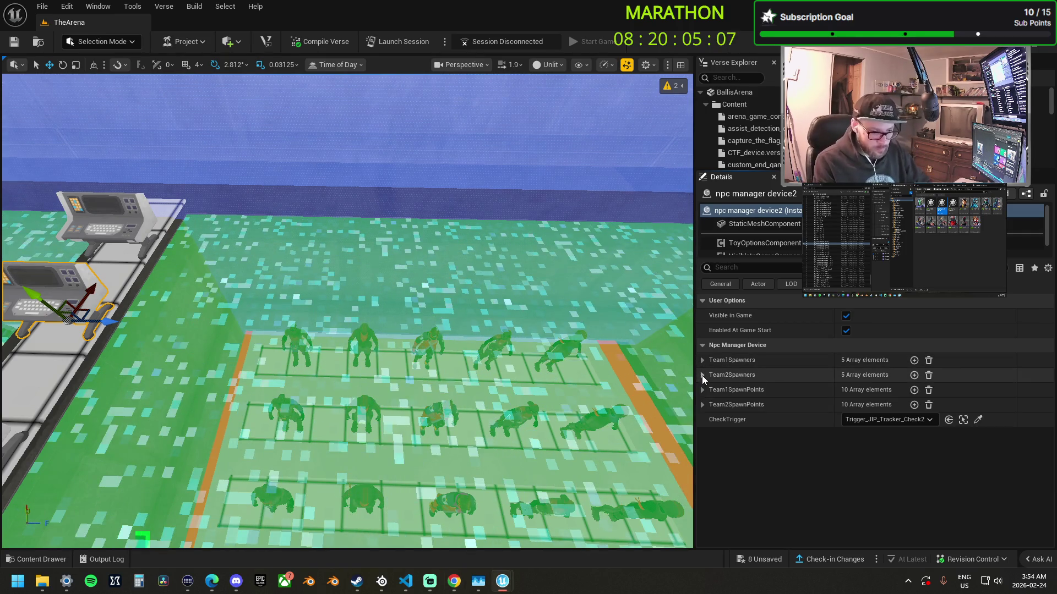
pyautogui.moveTo(352, 308)
pyautogui.mouseDown()
pyautogui.moveTo(264, 275)
pyautogui.moveTo(242, 282)
pyautogui.mouseUp()
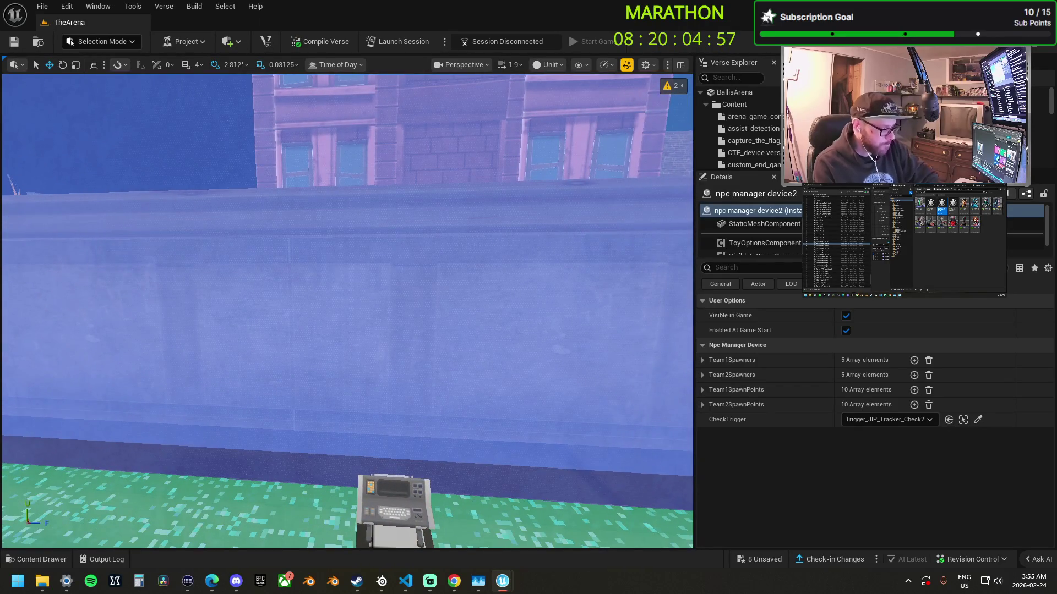
pyautogui.press('f')
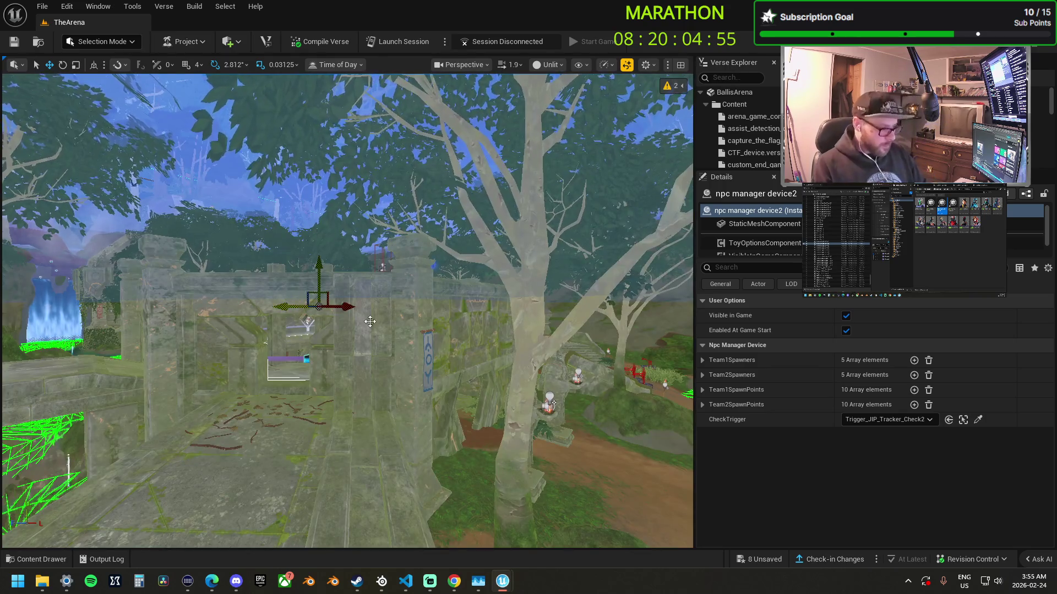
pyautogui.moveTo(242, 281); pyautogui.dragTo(242, 281)
pyautogui.moveTo(610, 384); pyautogui.dragTo(609, 384)
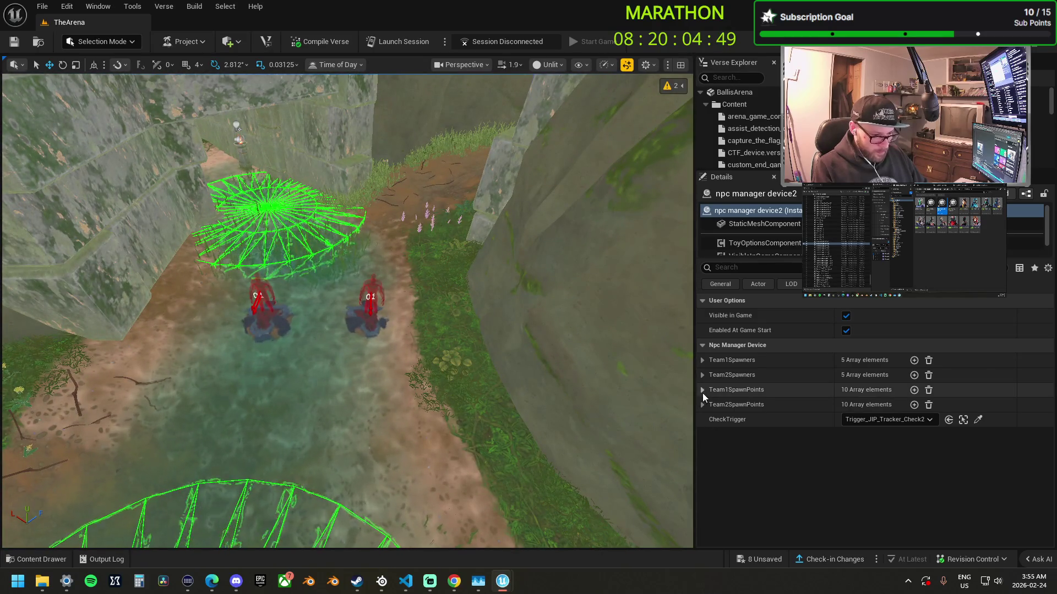
pyautogui.click(702, 389)
pyautogui.moveTo(512, 365); pyautogui.dragTo(512, 365)
pyautogui.moveTo(589, 454); pyautogui.dragTo(589, 454)
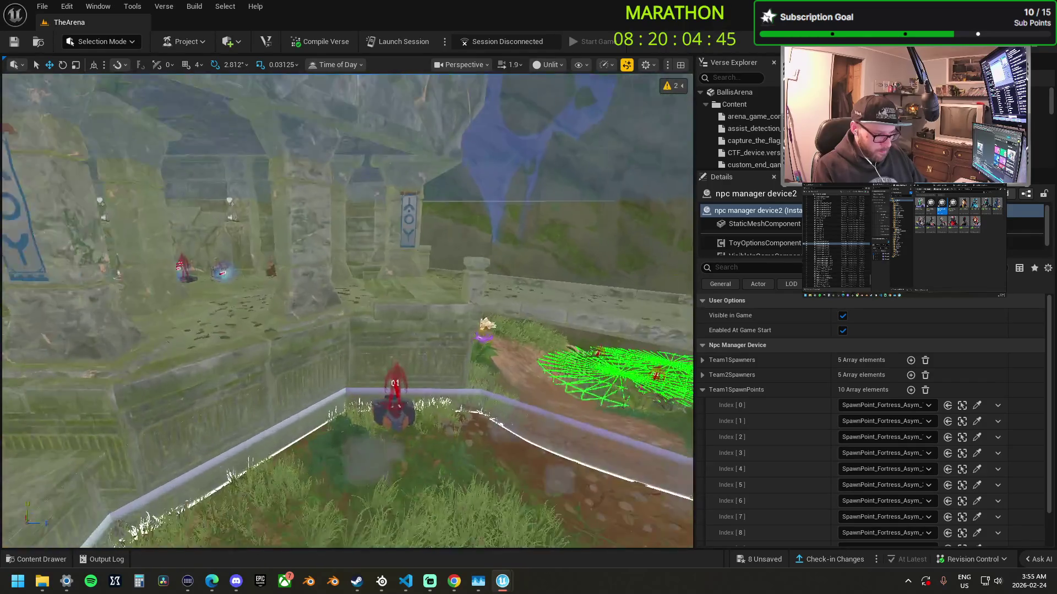
pyautogui.click(977, 406)
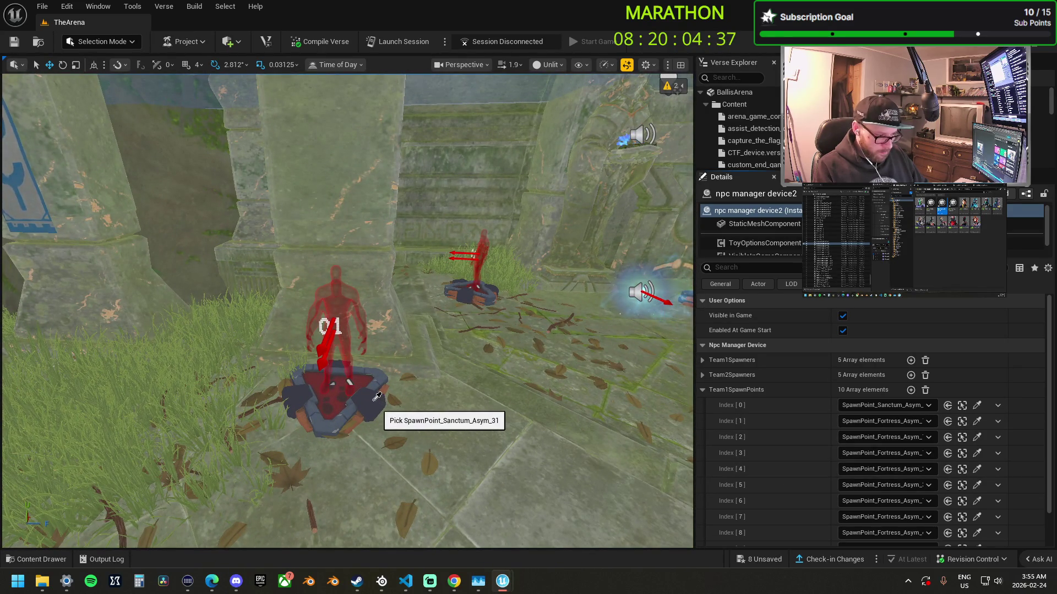
# - Fly to the path's red pads and assign a SpawnPoint_Sanctum_Asym pad to Team1SpawnPoints Index 4
pyautogui.press('w')
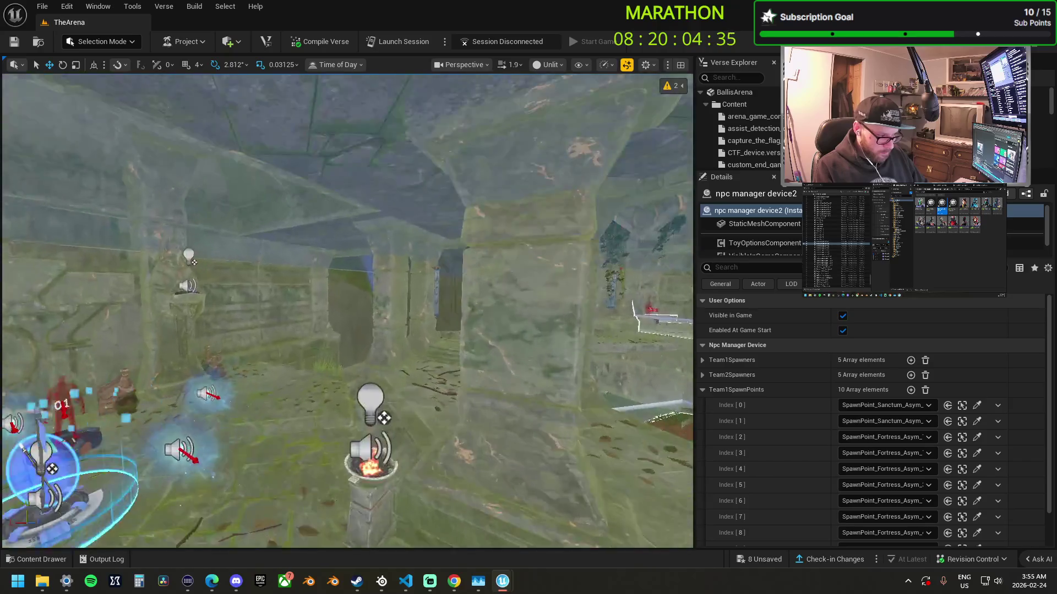
pyautogui.press('w')
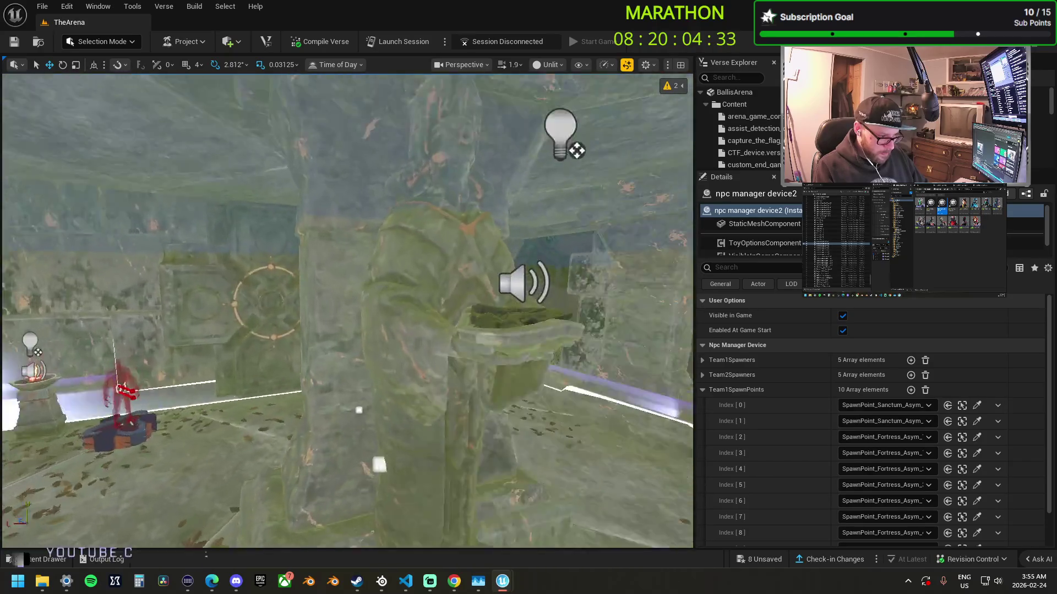
pyautogui.press('w')
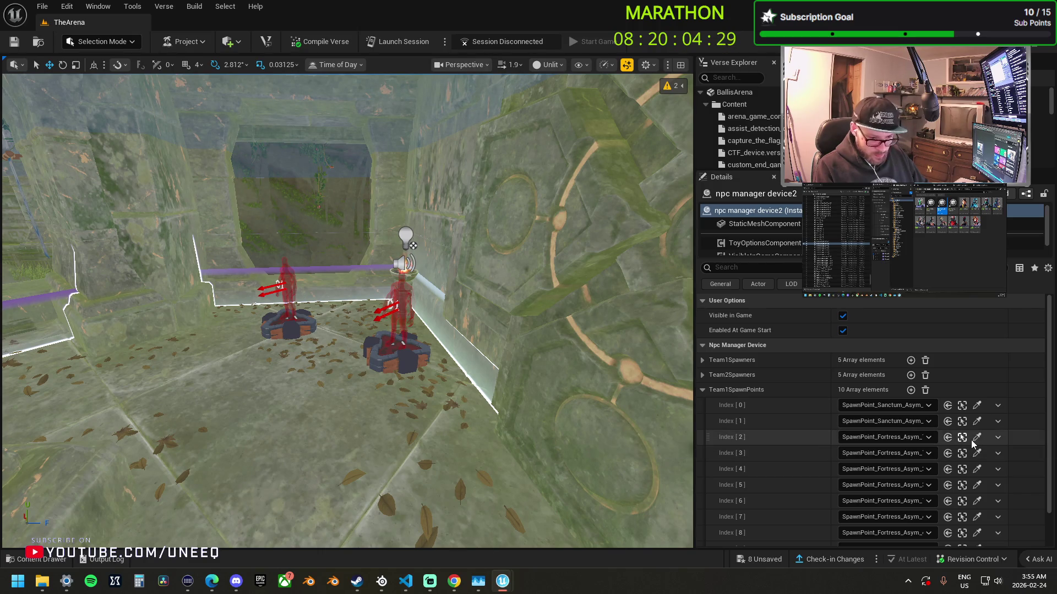
pyautogui.press('w')
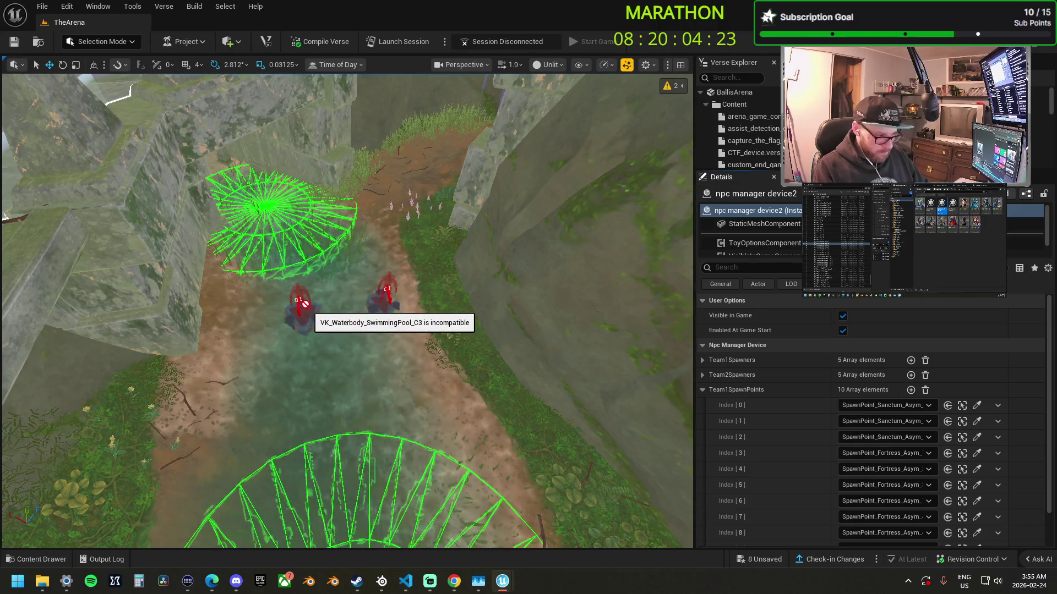
pyautogui.scroll(5, 304, 312)
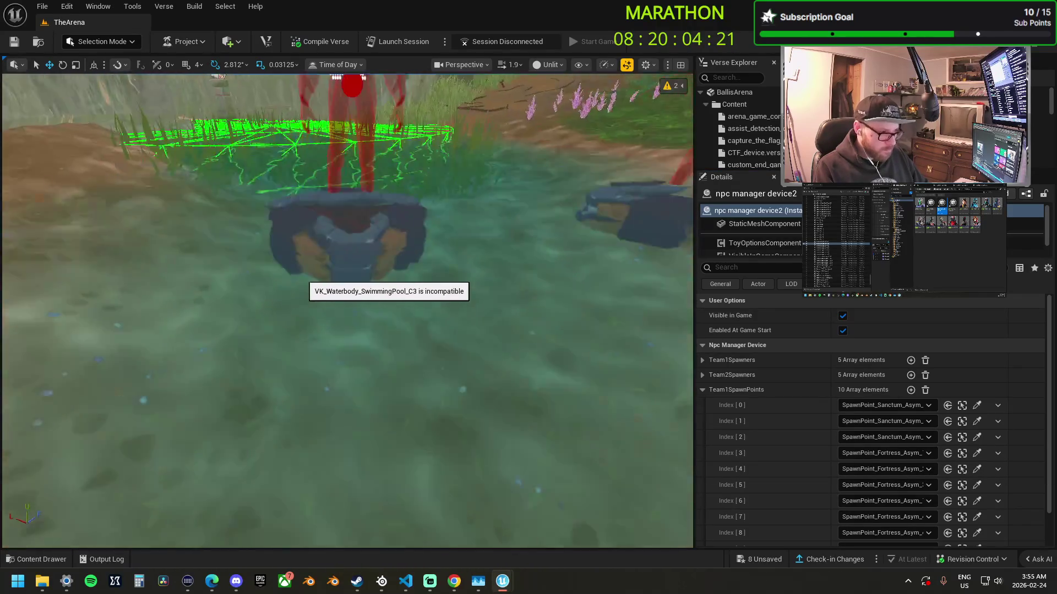
pyautogui.scroll(3, 333, 322)
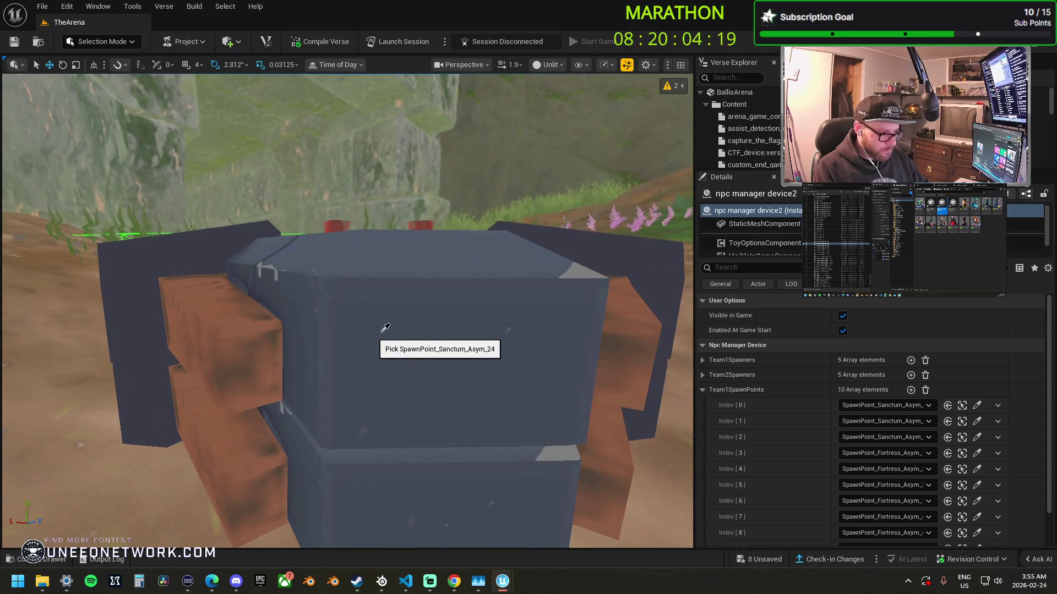
pyautogui.moveTo(429, 327)
pyautogui.mouseDown()
pyautogui.moveTo(429, 375)
pyautogui.moveTo(319, 374)
pyautogui.moveTo(341, 374)
pyautogui.moveTo(352, 386)
pyautogui.moveTo(347, 407)
pyautogui.moveTo(380, 418)
pyautogui.mouseUp()
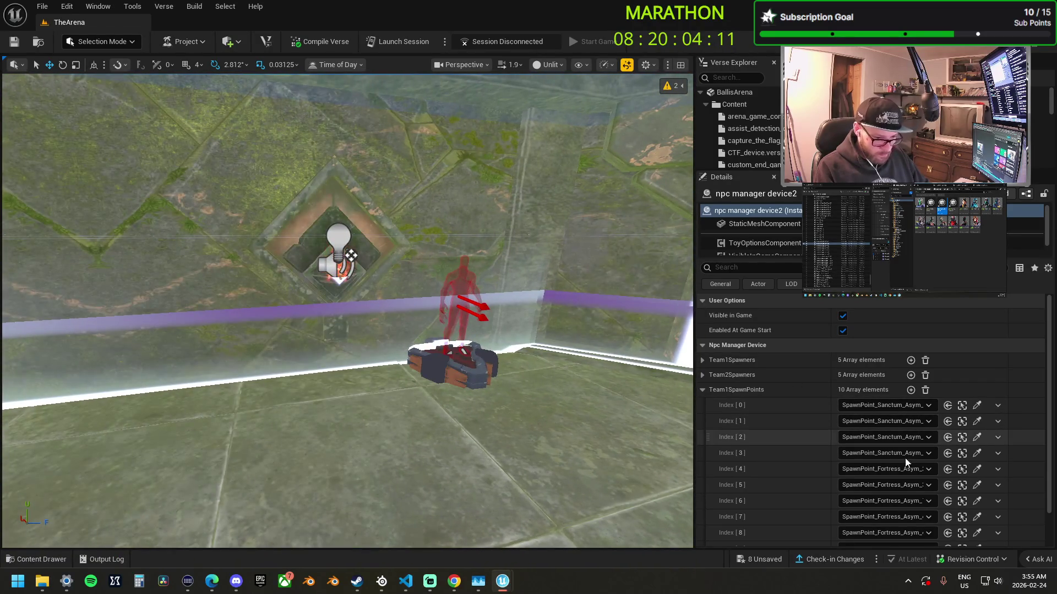
pyautogui.click(976, 469)
pyautogui.click(468, 364)
# - Pick Sanctum pads for the later Team1SpawnPoints entries, including the pad between the pillars, then collapse the list
pyautogui.moveTo(467, 364)
pyautogui.mouseDown()
pyautogui.moveTo(479, 341)
pyautogui.moveTo(468, 368)
pyautogui.moveTo(489, 358)
pyautogui.moveTo(478, 347)
pyautogui.moveTo(473, 363)
pyautogui.moveTo(468, 347)
pyautogui.moveTo(373, 305)
pyautogui.mouseUp()
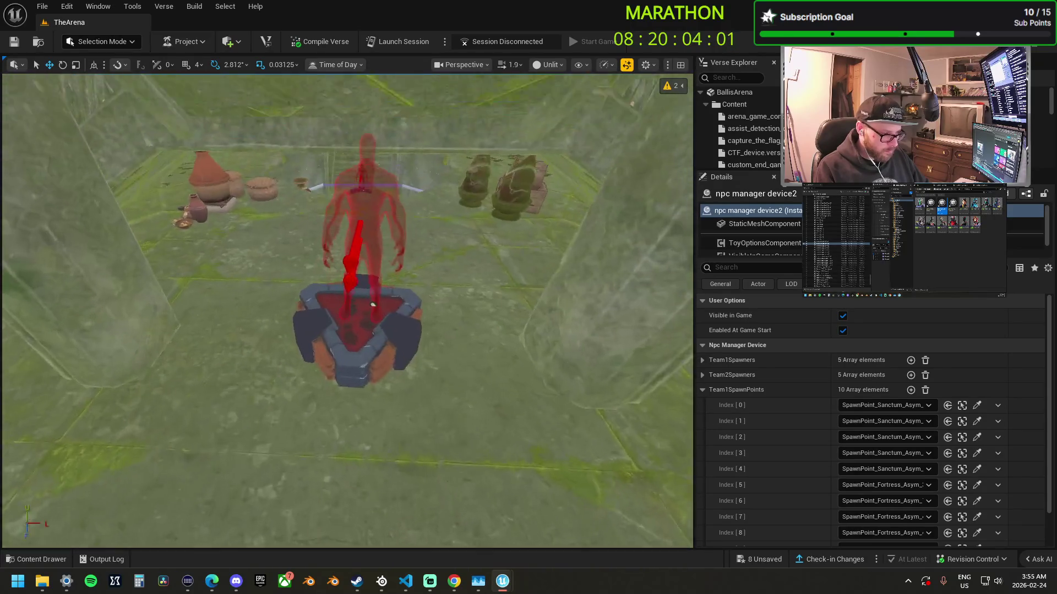
pyautogui.moveTo(503, 367)
pyautogui.mouseDown()
pyautogui.moveTo(482, 355)
pyautogui.moveTo(476, 372)
pyautogui.mouseUp()
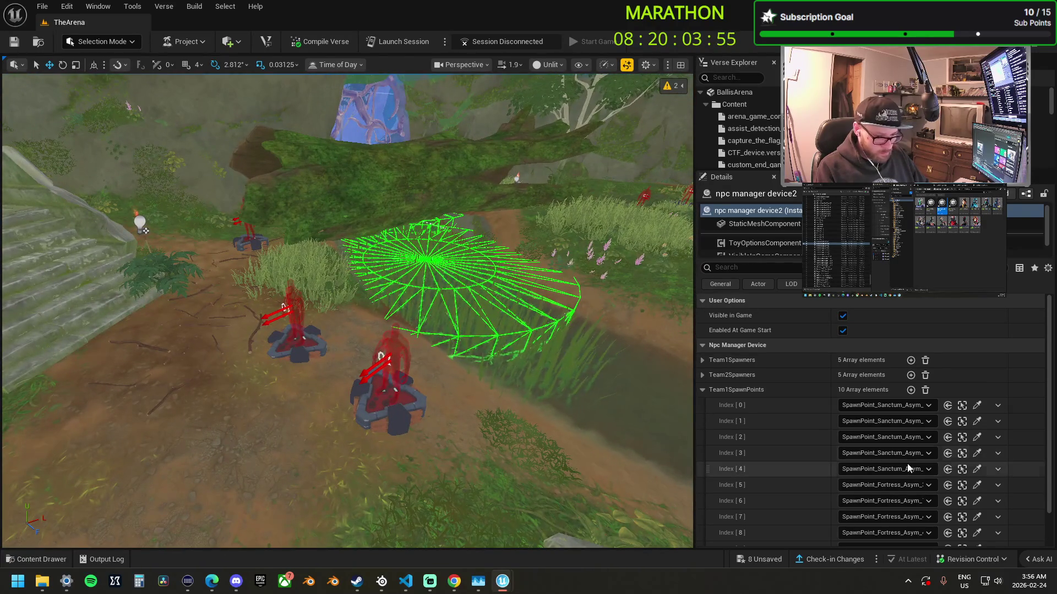
pyautogui.click(978, 487)
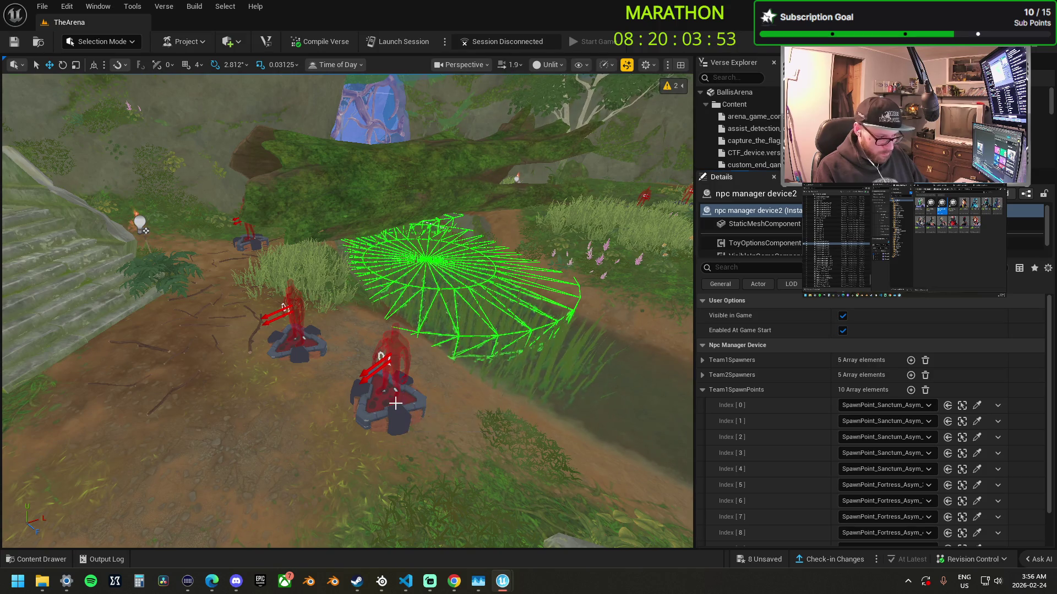
pyautogui.click(395, 403)
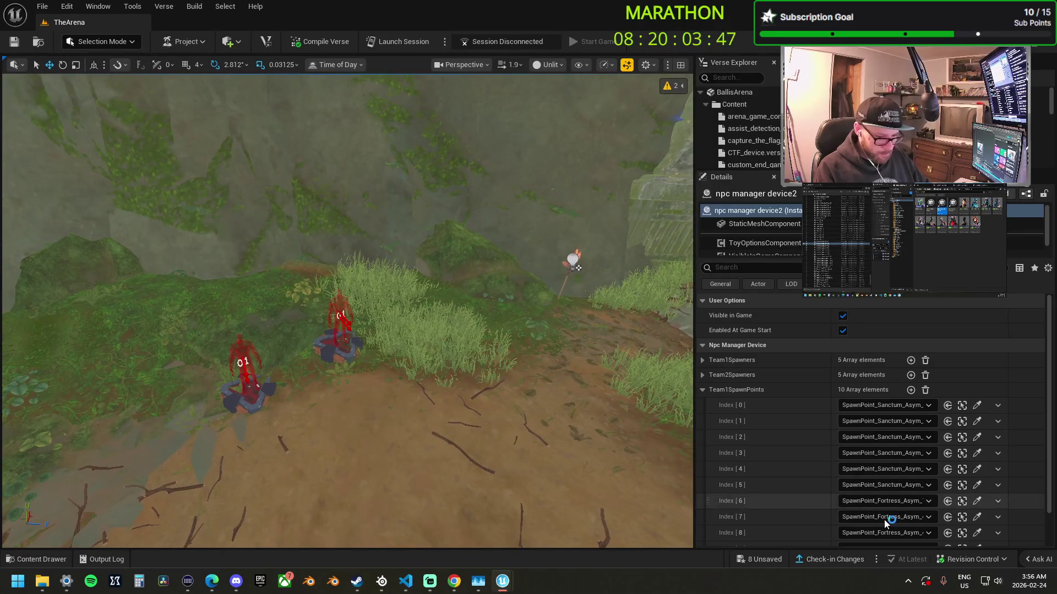
pyautogui.scroll(-2, 880, 520)
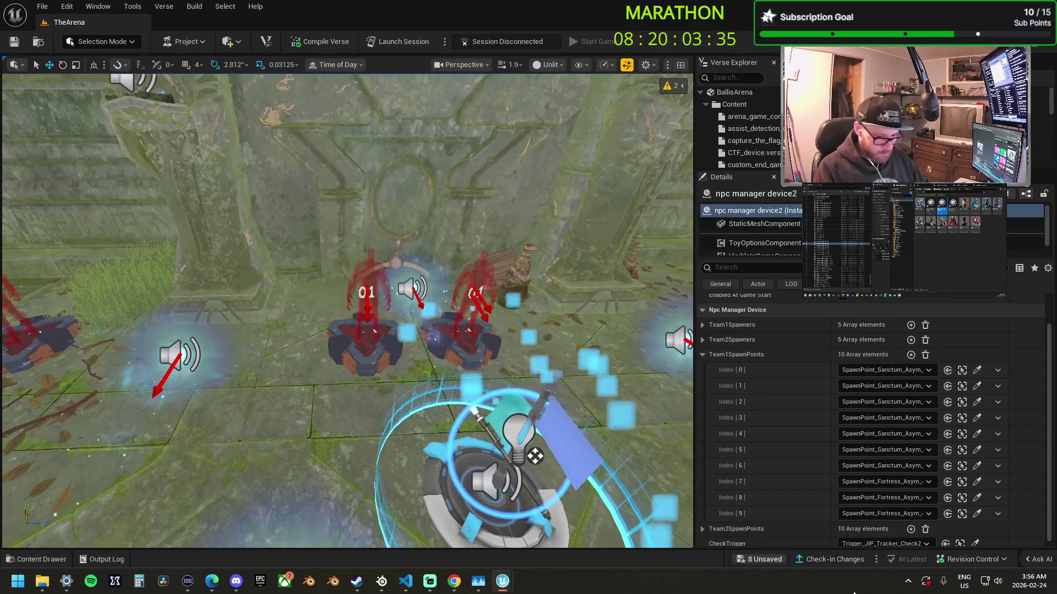
pyautogui.click(977, 481)
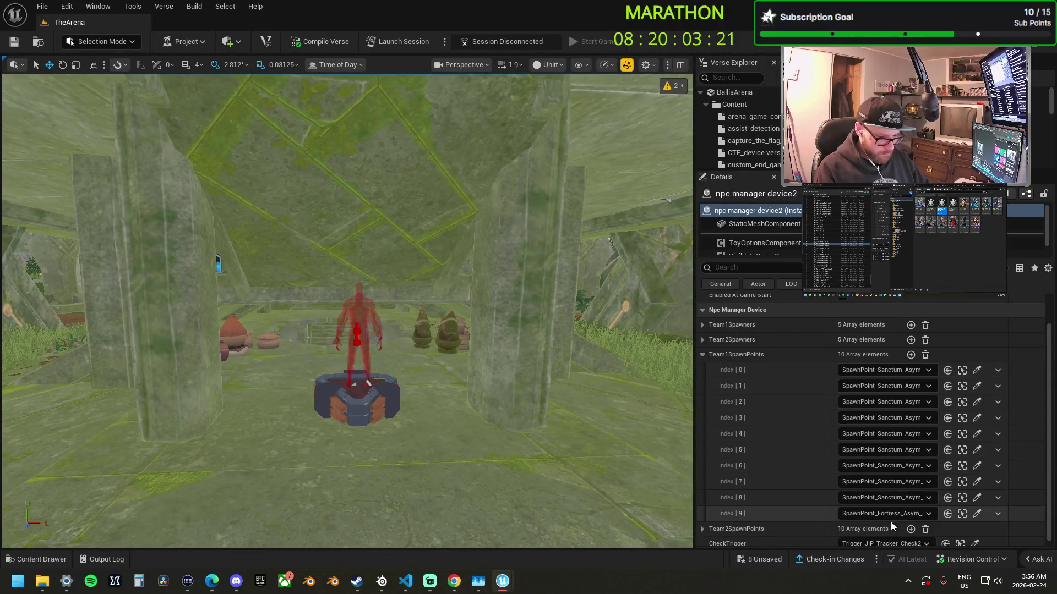
pyautogui.click(977, 514)
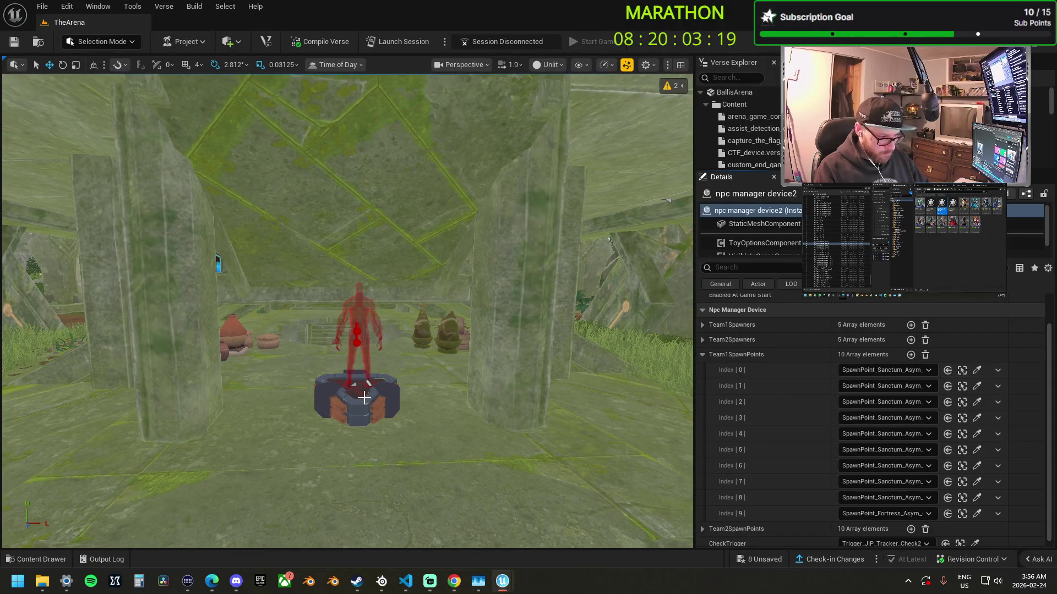
pyautogui.click(364, 398)
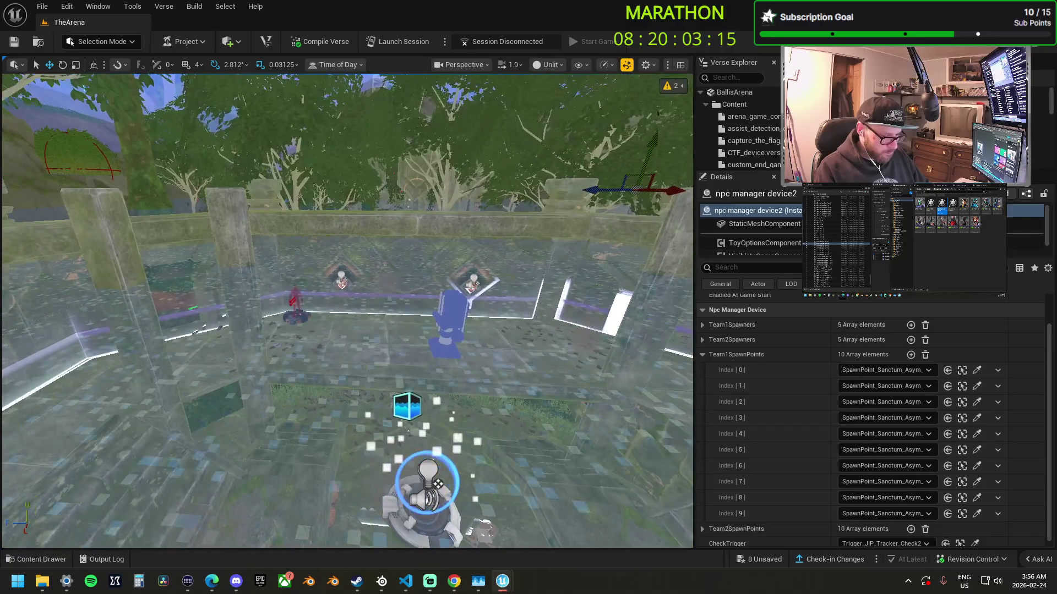
pyautogui.click(701, 355)
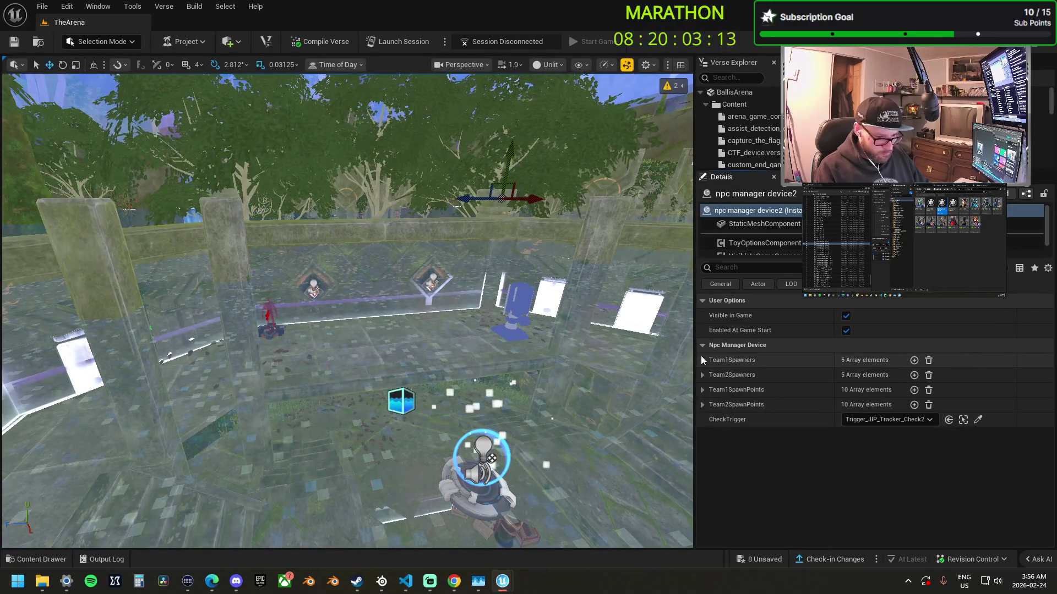
# - Expand Team2SpawnPoints and assign a nearby Sanctum spawn pad to Index [0]
pyautogui.click(701, 405)
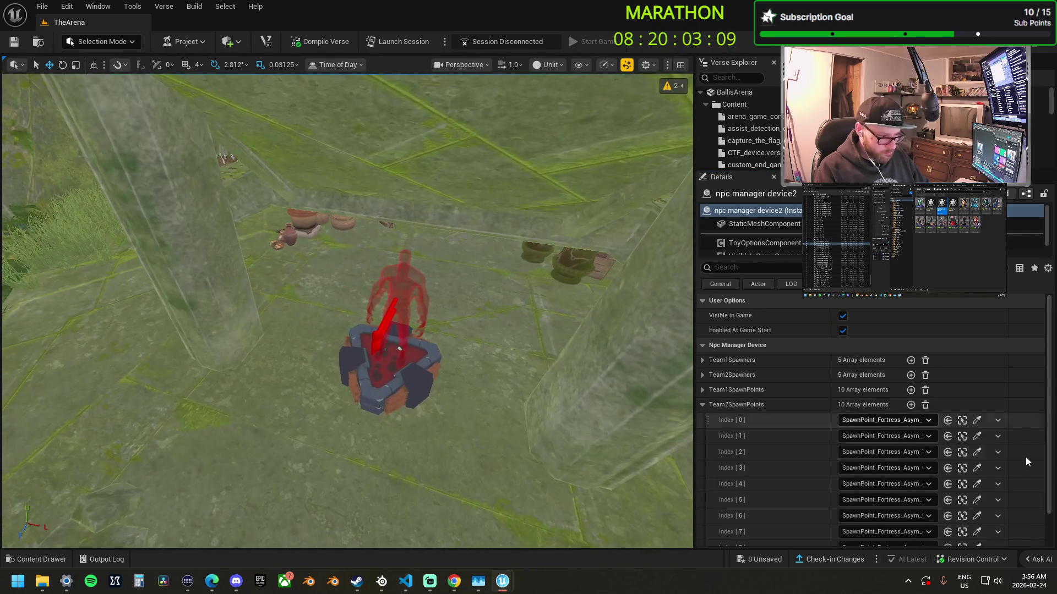
pyautogui.click(977, 422)
pyautogui.click(412, 384)
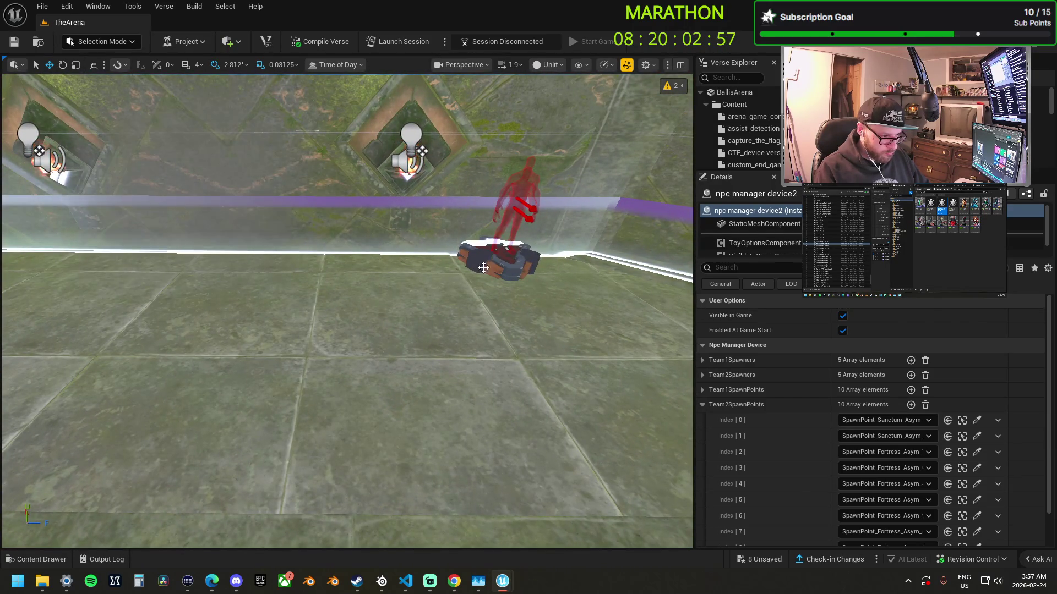
# - Select the nearby spawner pad to inspect its Details, orbiting the view around it
pyautogui.click(484, 267)
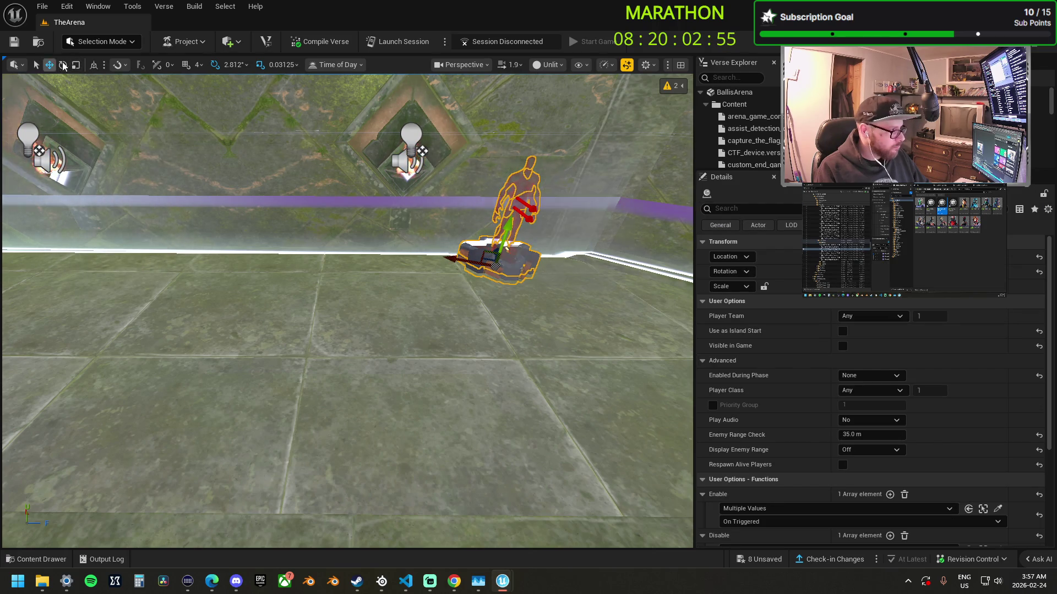
pyautogui.moveTo(496, 268); pyautogui.dragTo(429, 276)
pyautogui.moveTo(483, 250); pyautogui.dragTo(291, 212)
pyautogui.scroll(-3, 746, 460)
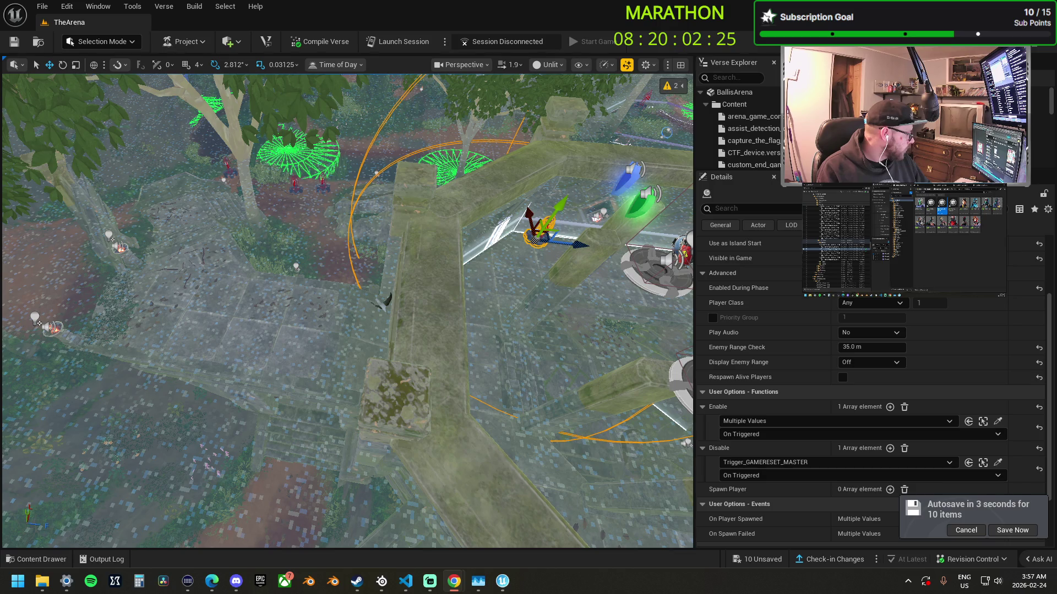
pyautogui.moveTo(414, 267)
pyautogui.mouseDown()
pyautogui.moveTo(413, 236)
pyautogui.moveTo(414, 278)
pyautogui.mouseUp()
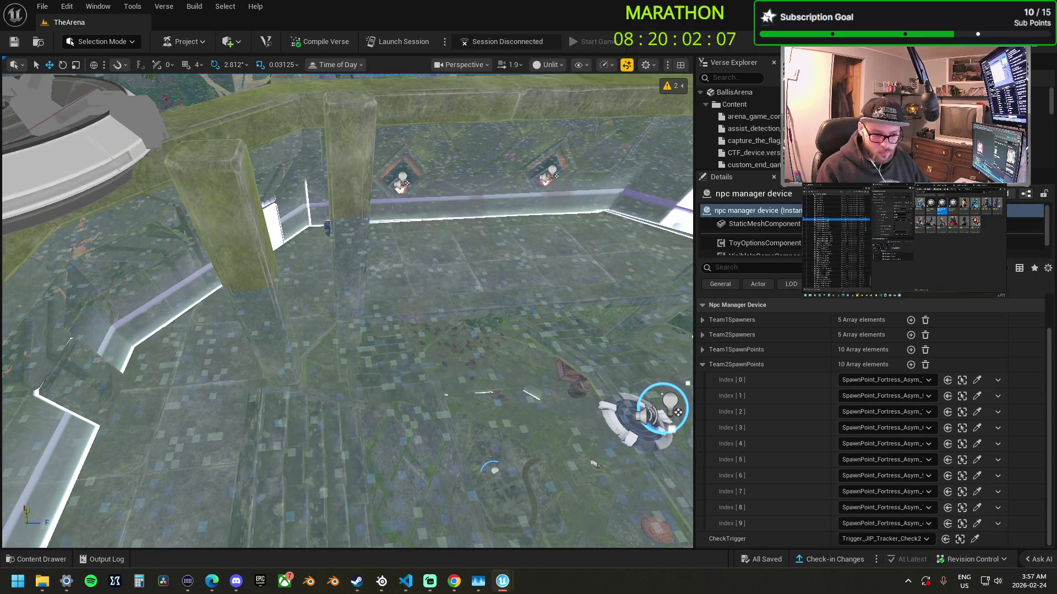
# - Re-pick the early Team2SpawnPoints entries (2 through 6) to nearby Sanctum spawn pads
pyautogui.click(977, 411)
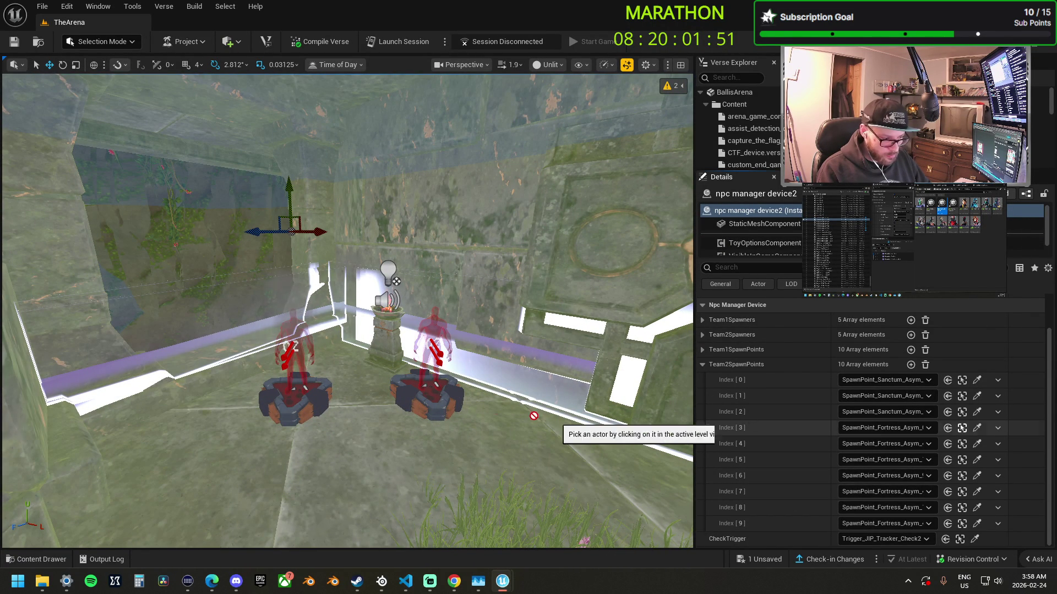
pyautogui.click(976, 428)
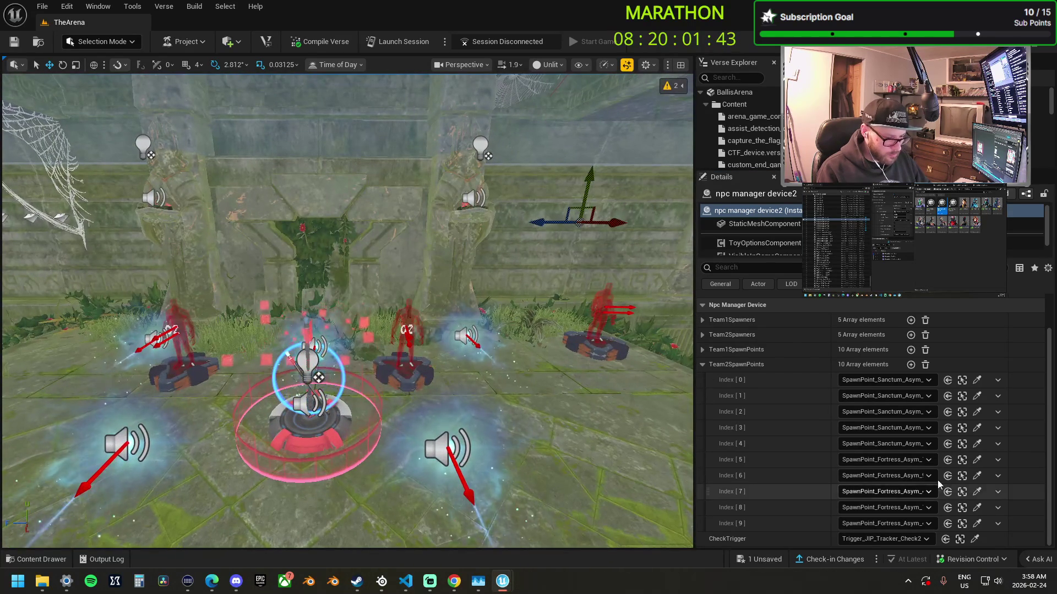
pyautogui.click(413, 366)
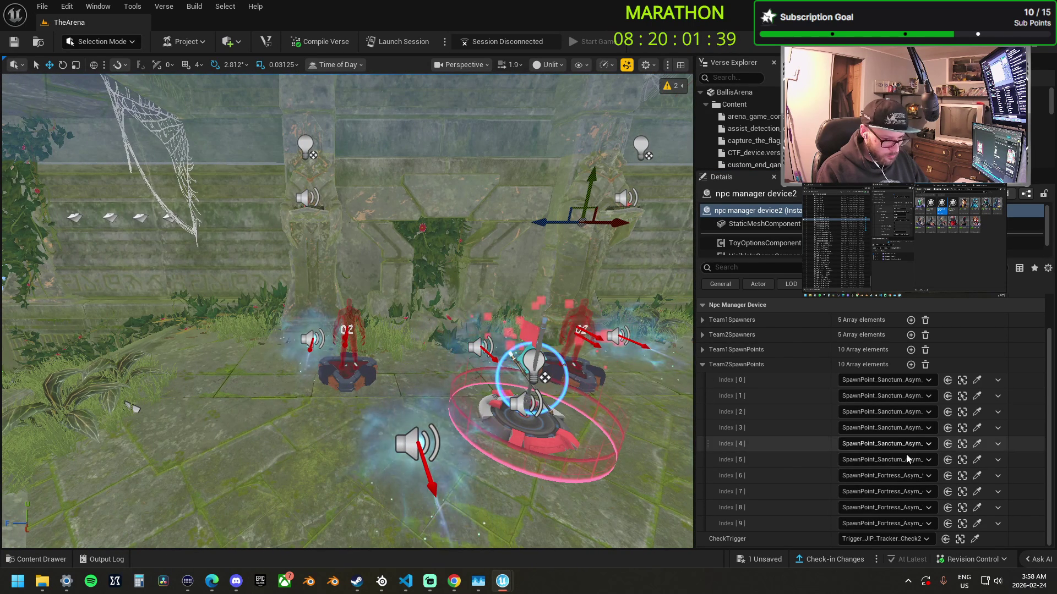
pyautogui.click(976, 475)
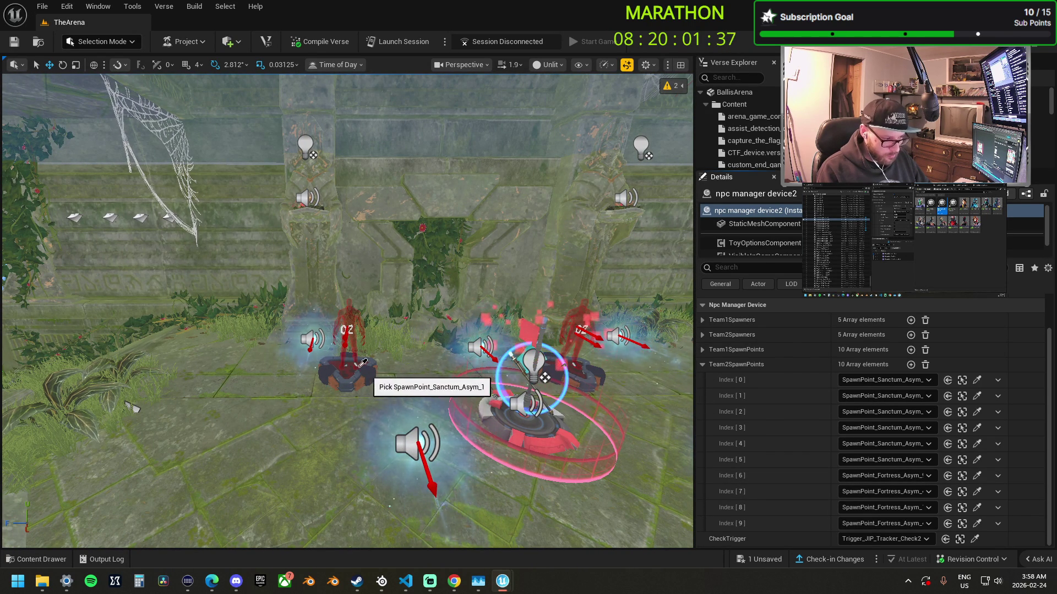
pyautogui.moveTo(354, 365)
pyautogui.mouseDown()
pyautogui.moveTo(363, 513)
pyautogui.moveTo(440, 484)
pyautogui.moveTo(396, 489)
pyautogui.moveTo(393, 440)
pyautogui.mouseUp()
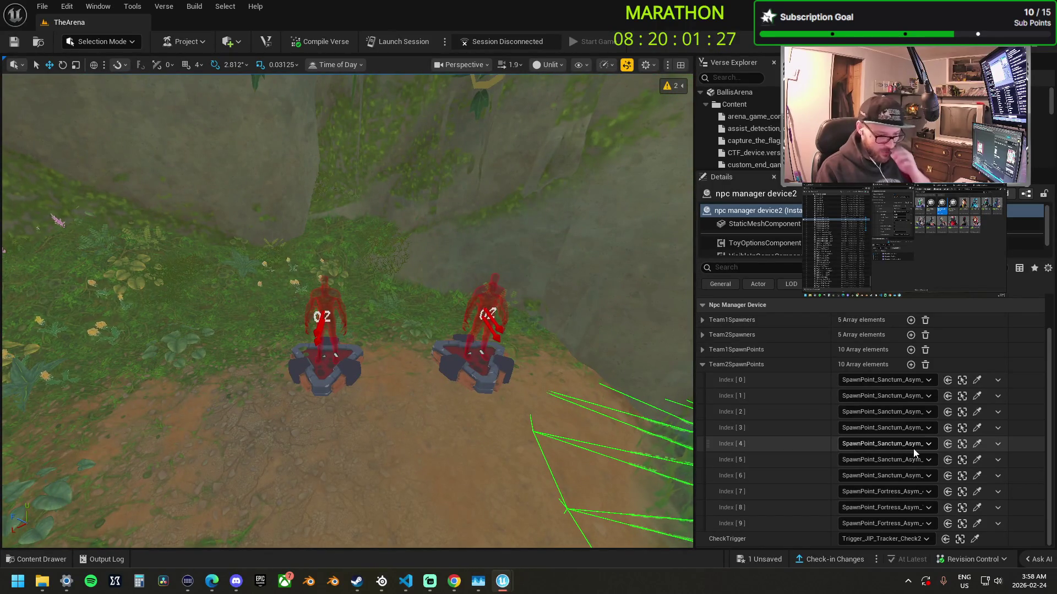
# - Point Team2SpawnPoints entries 7, 8 and 9 at the Sanctum pads along the dirt path
pyautogui.click(977, 491)
pyautogui.click(479, 368)
pyautogui.moveTo(479, 368)
pyautogui.mouseDown()
pyautogui.moveTo(437, 336)
pyautogui.moveTo(429, 308)
pyautogui.mouseUp()
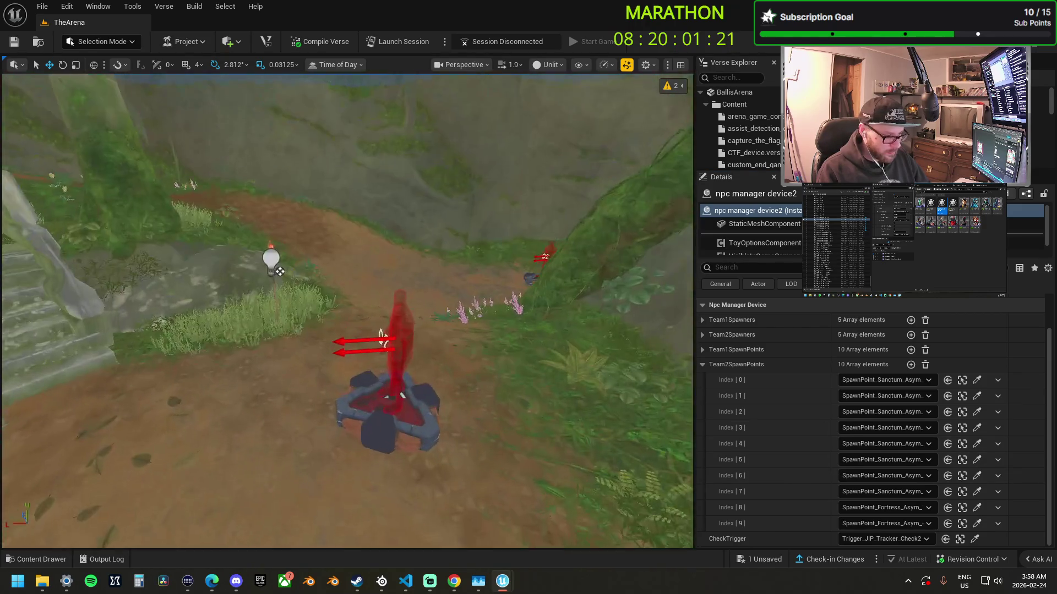
pyautogui.click(978, 507)
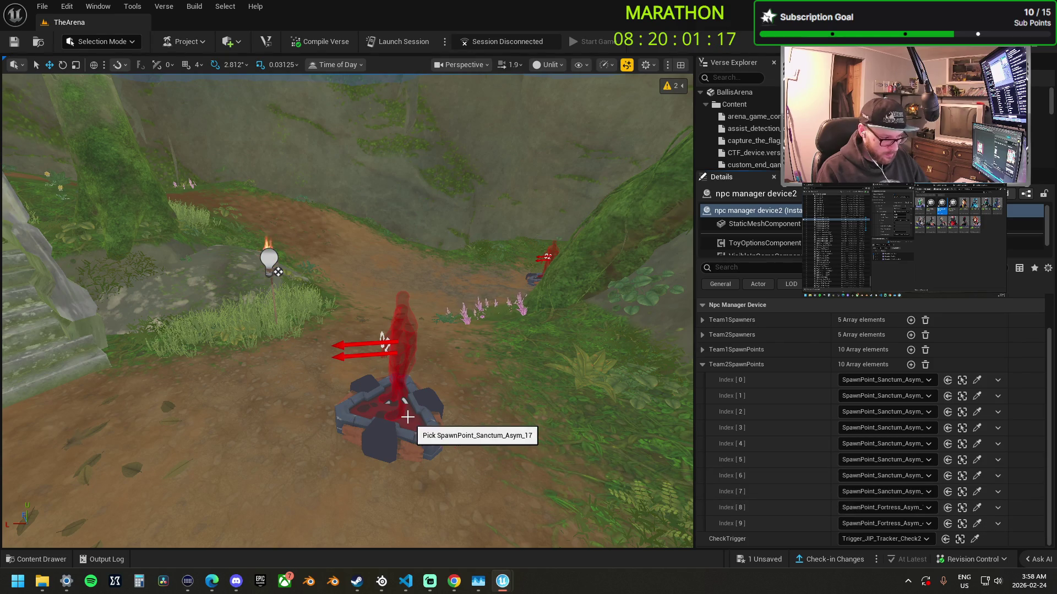
pyautogui.click(404, 424)
pyautogui.moveTo(289, 262)
pyautogui.mouseDown()
pyautogui.moveTo(341, 259)
pyautogui.moveTo(297, 258)
pyautogui.moveTo(330, 259)
pyautogui.moveTo(463, 435)
pyautogui.mouseUp()
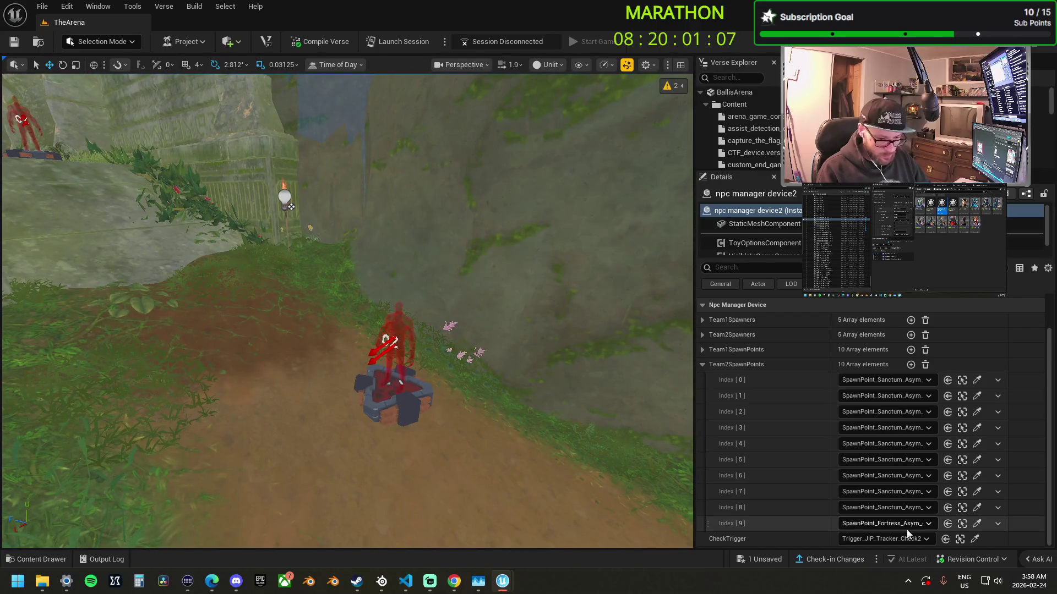
pyautogui.click(976, 523)
pyautogui.click(406, 402)
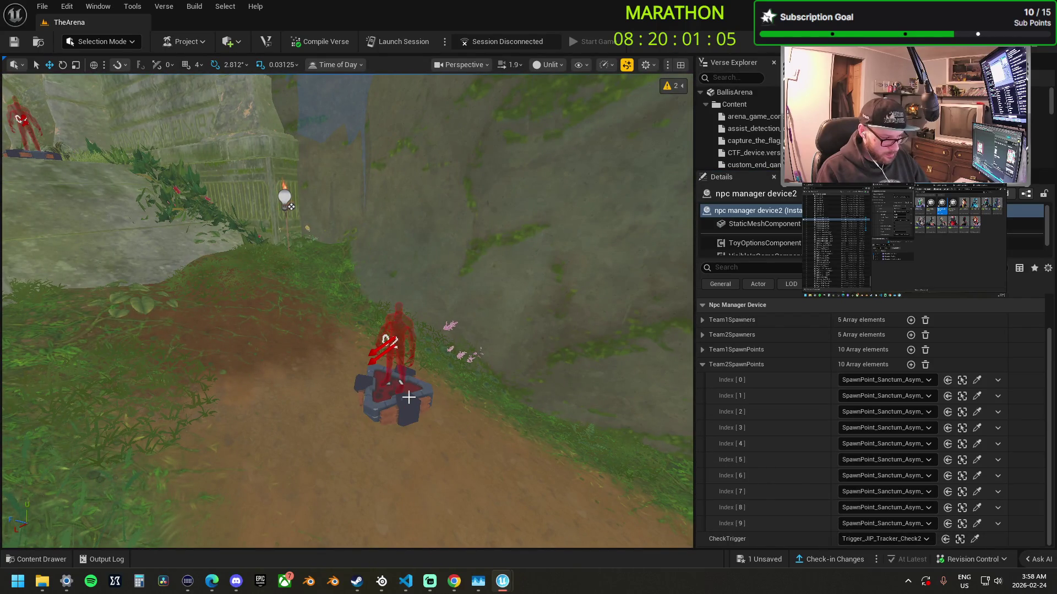
pyautogui.moveTo(406, 401); pyautogui.dragTo(406, 423)
pyautogui.moveTo(319, 259); pyautogui.dragTo(319, 259)
pyautogui.moveTo(67, 393); pyautogui.dragTo(66, 393)
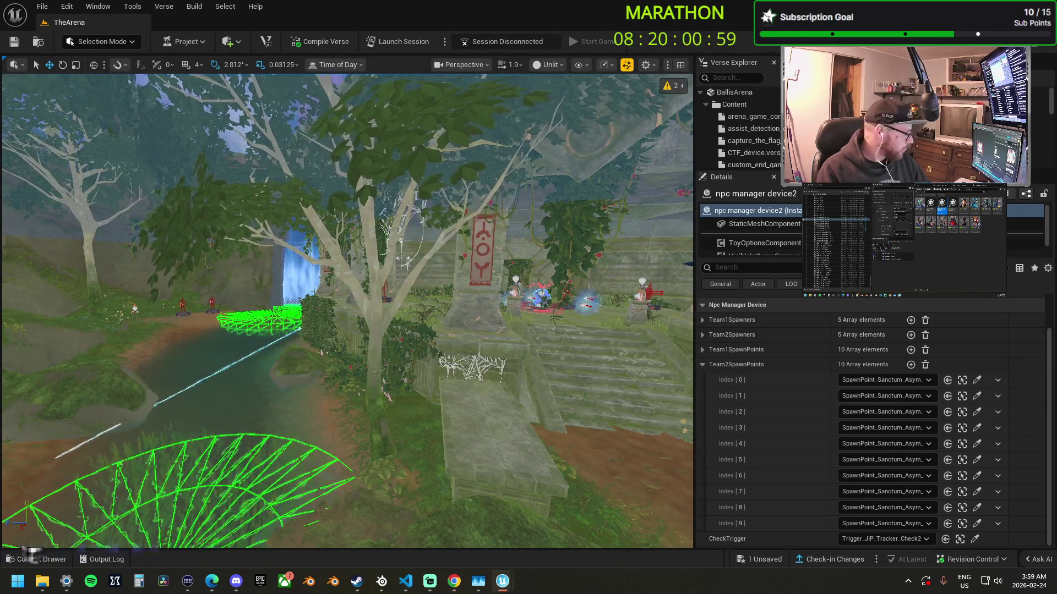